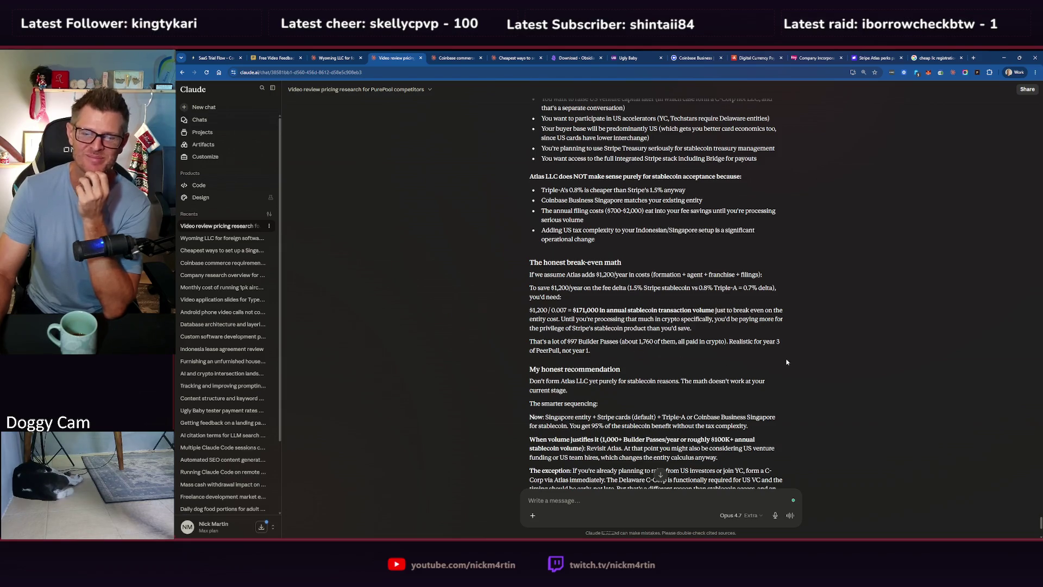
# Step: Review Claude's reply, highlighting the $500 formation fee and $300/year Delaware franchise tax lines
pyautogui.scroll(-3, 785, 356)
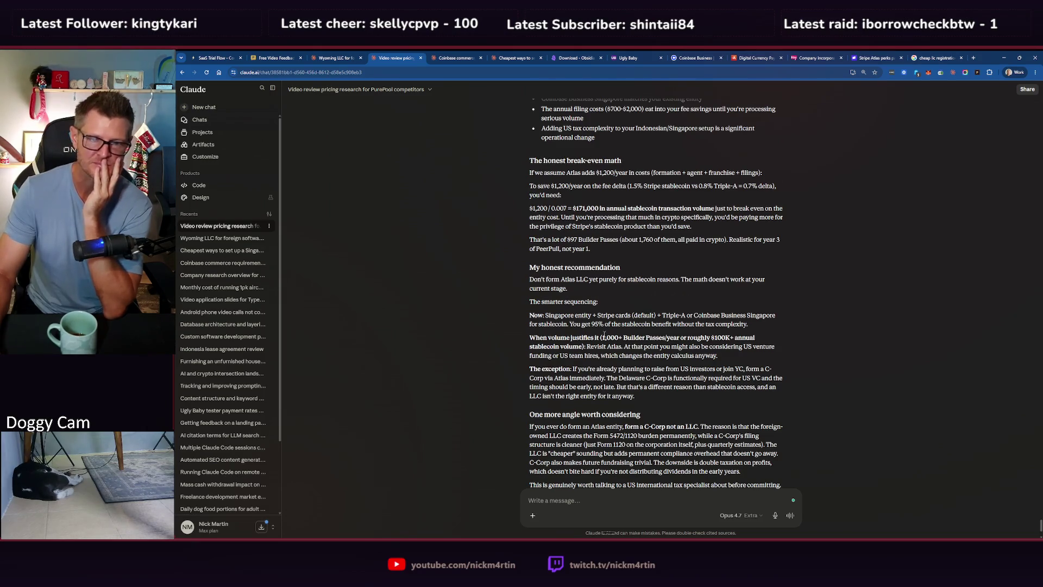
pyautogui.scroll(-2, 643, 326)
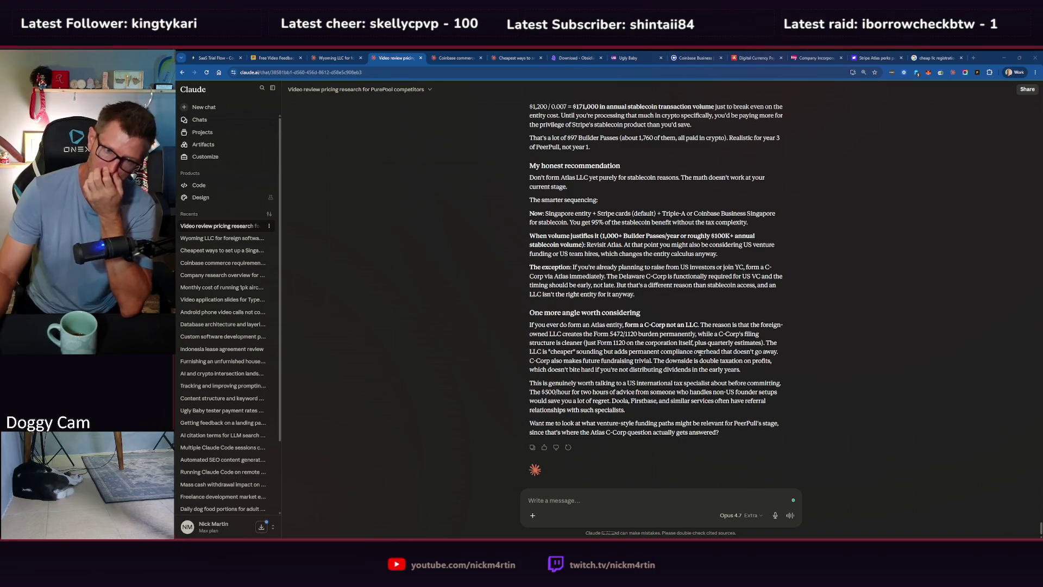
pyautogui.scroll(-1, 678, 383)
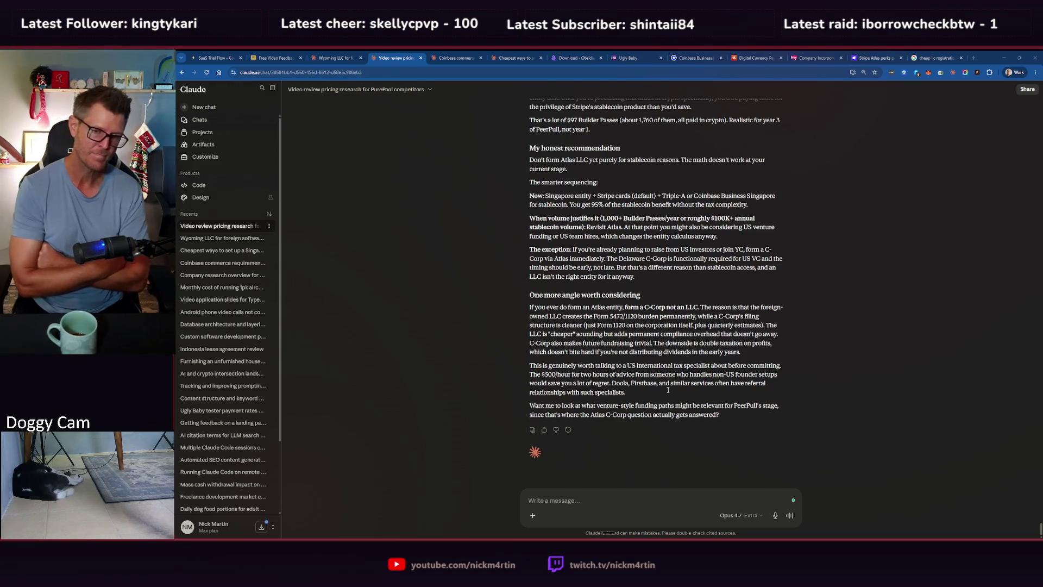
pyautogui.scroll(1, 668, 389)
pyautogui.scroll(10, 661, 392)
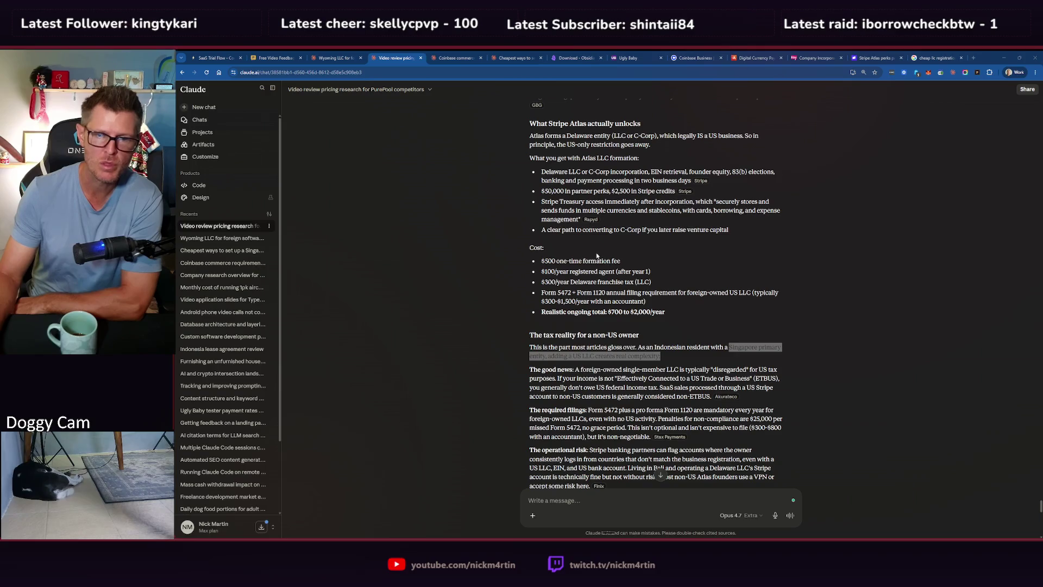
pyautogui.moveTo(624, 261)
pyautogui.mouseDown()
pyautogui.moveTo(524, 264)
pyautogui.moveTo(651, 272)
pyautogui.mouseUp()
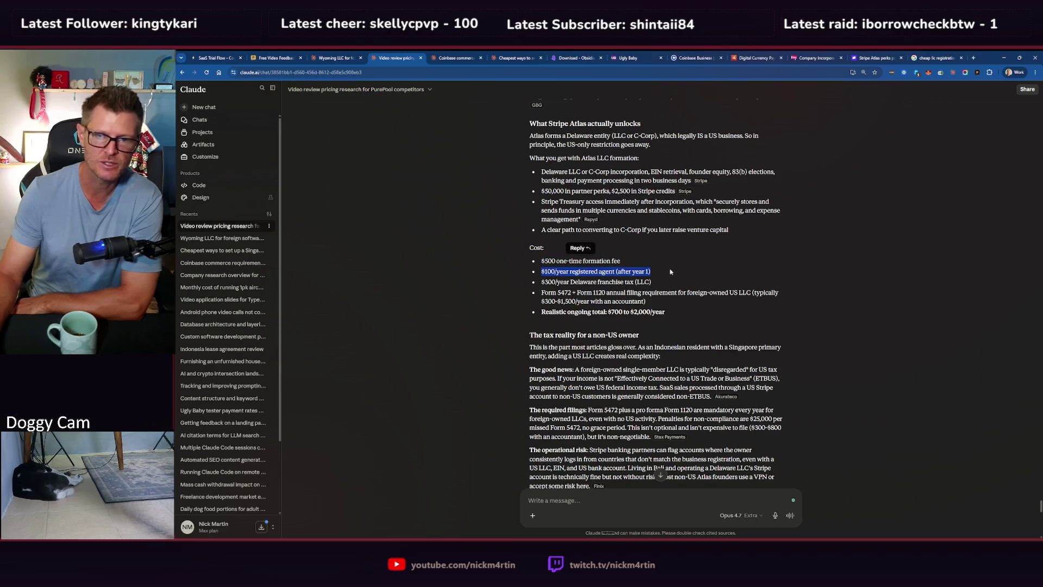
pyautogui.moveTo(541, 282); pyautogui.dragTo(654, 283)
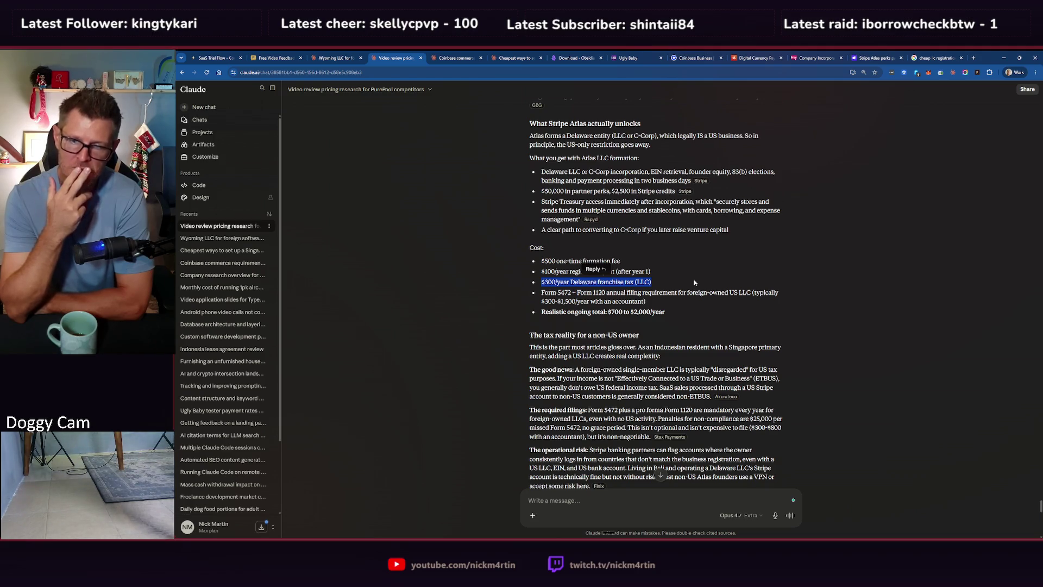
# Step: Dictate and send a question on tracking and taxing US customers of a foreign-owned LLC
pyautogui.click(579, 502)
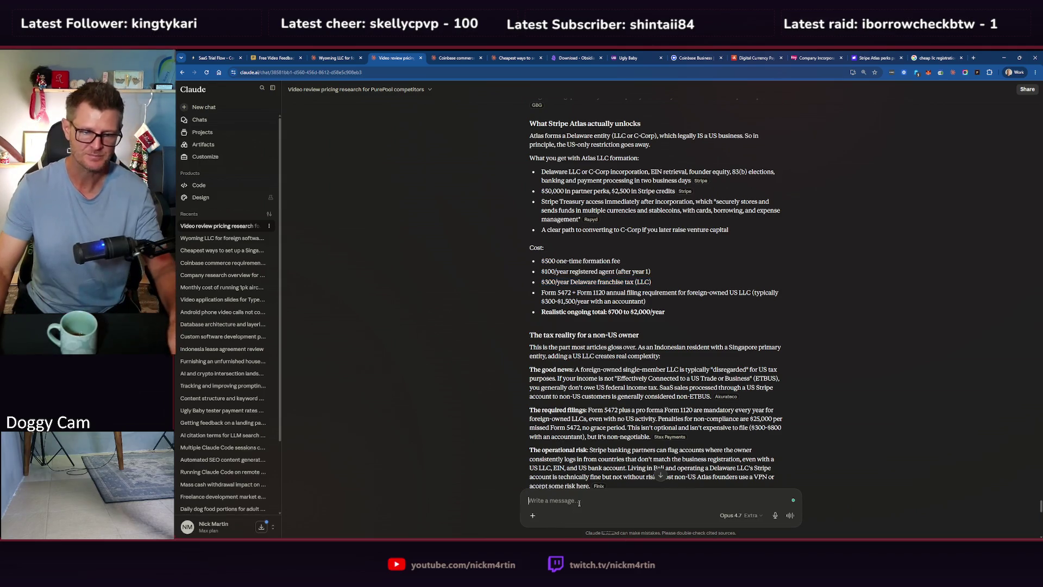
pyautogui.press('ctrl+super')
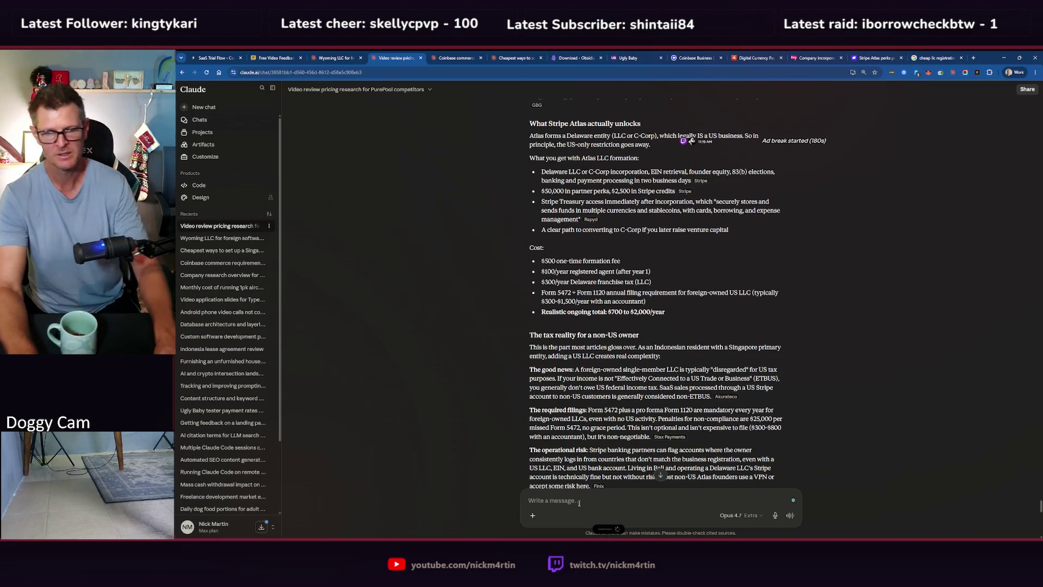
pyautogui.write("So if I do operate a foreign-owned LLC, would I need to keep track of U.S. citizens that use my platform and tax them? Maybe there is a difference if it's B2B or B2C in this case as well. This is where I'm a little unclear. Can you help me understand this a little bit better?")
pyautogui.press('Return')
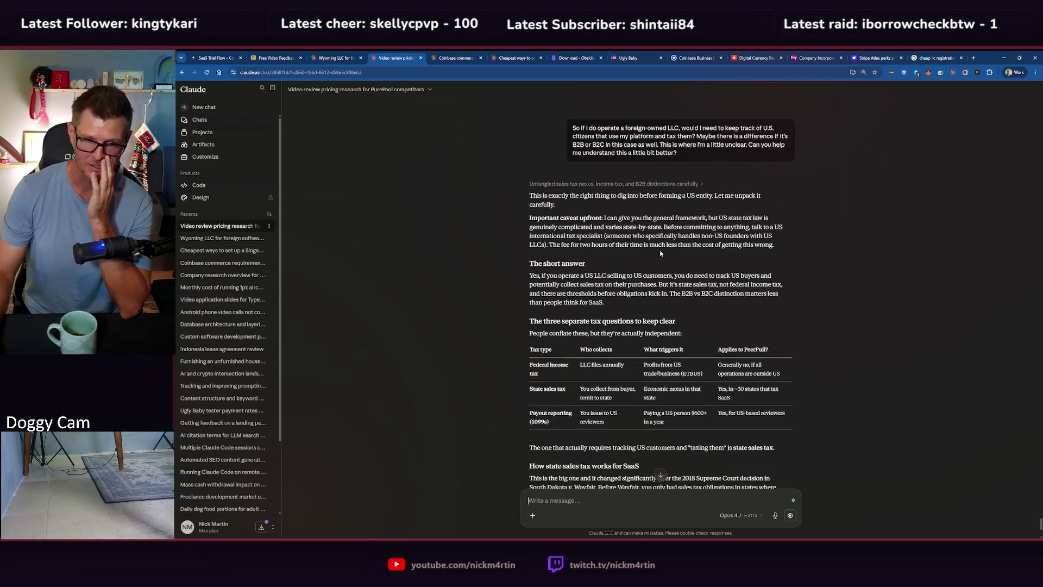
pyautogui.scroll(-2, 652, 217)
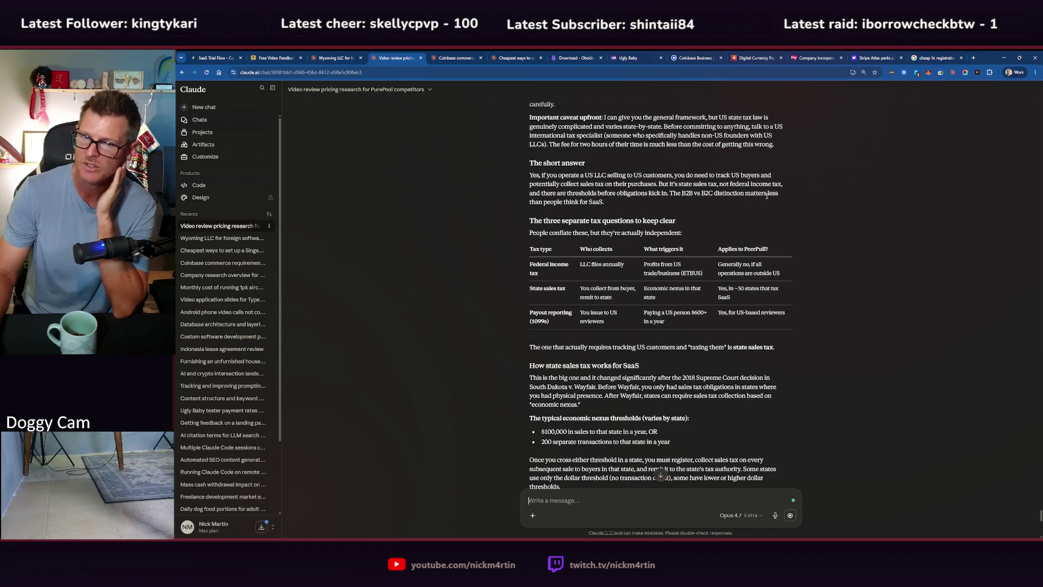
pyautogui.scroll(-1, 716, 190)
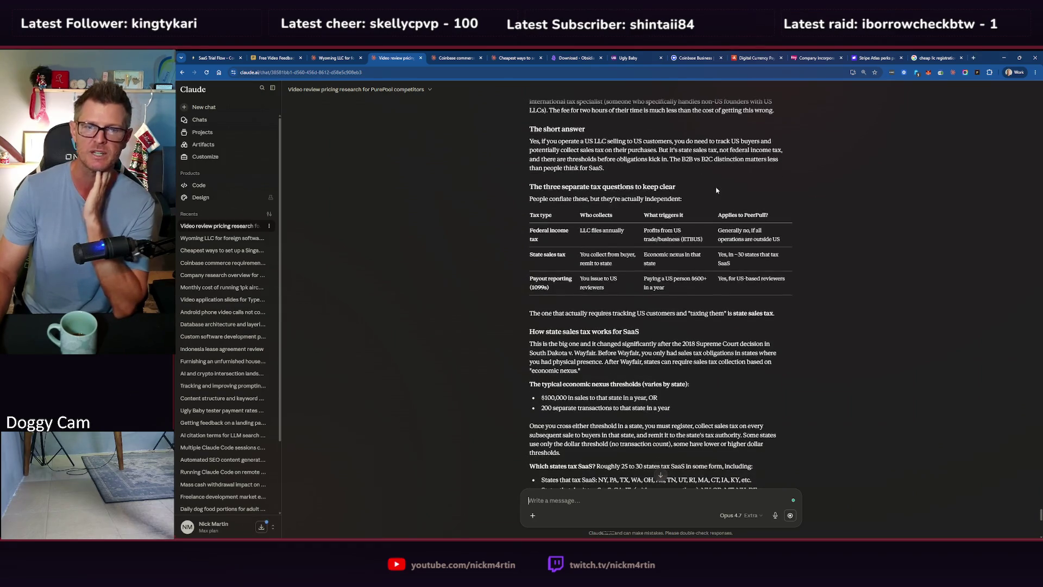
pyautogui.scroll(-1, 716, 190)
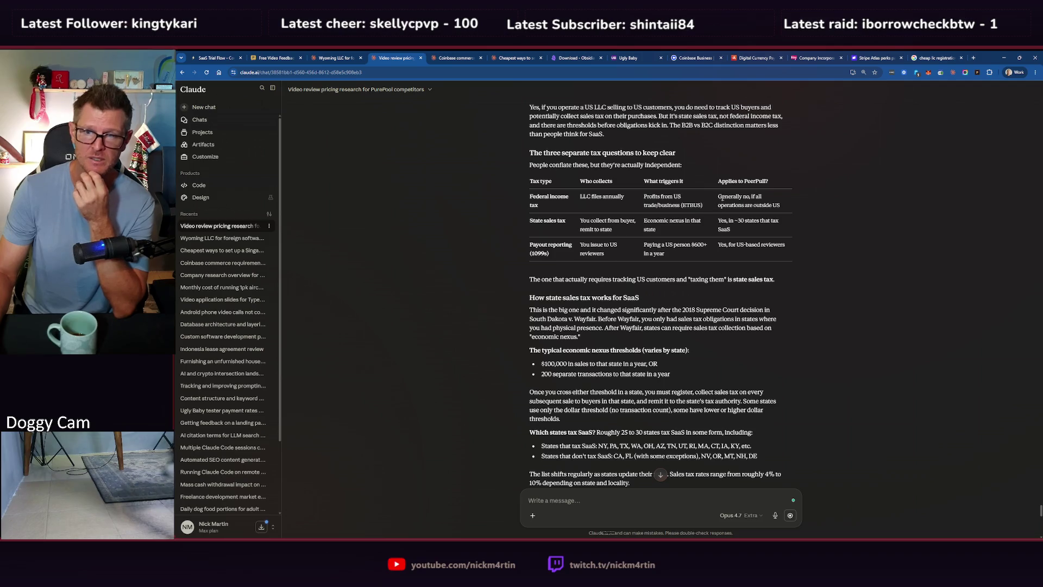
pyautogui.moveTo(781, 207); pyautogui.dragTo(717, 200)
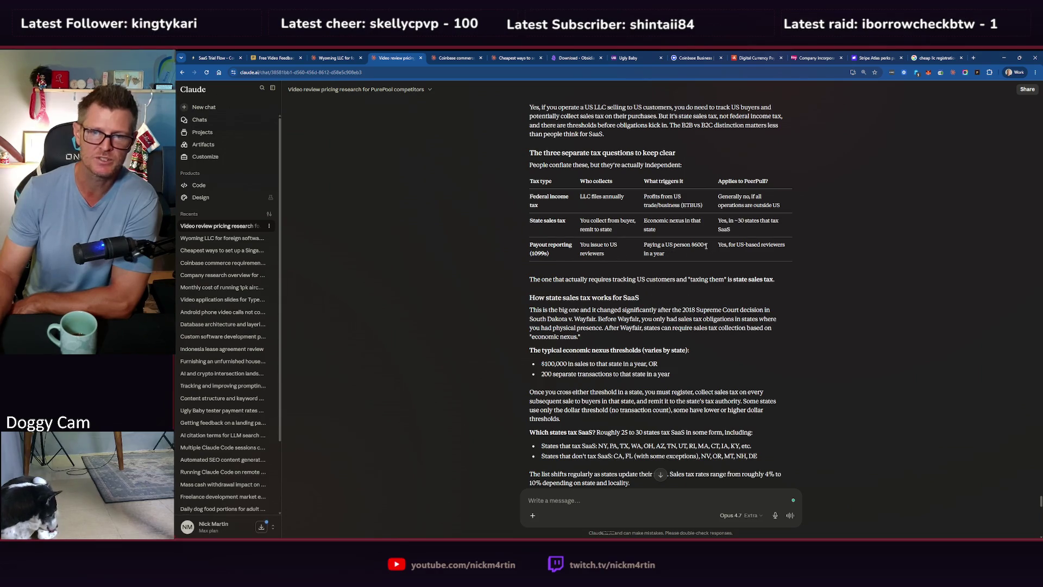
pyautogui.moveTo(718, 245); pyautogui.dragTo(786, 245)
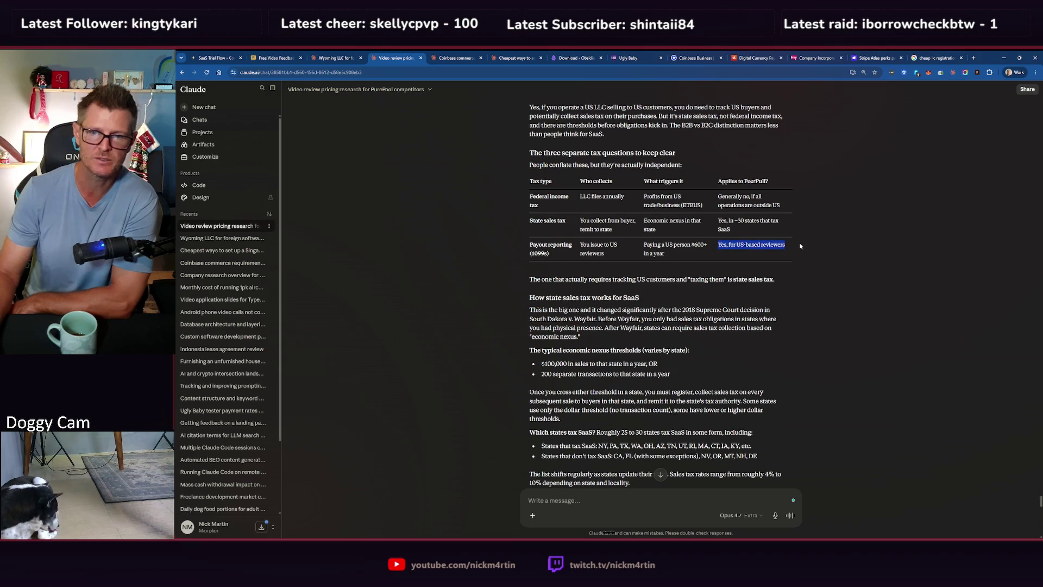
pyautogui.click(784, 245)
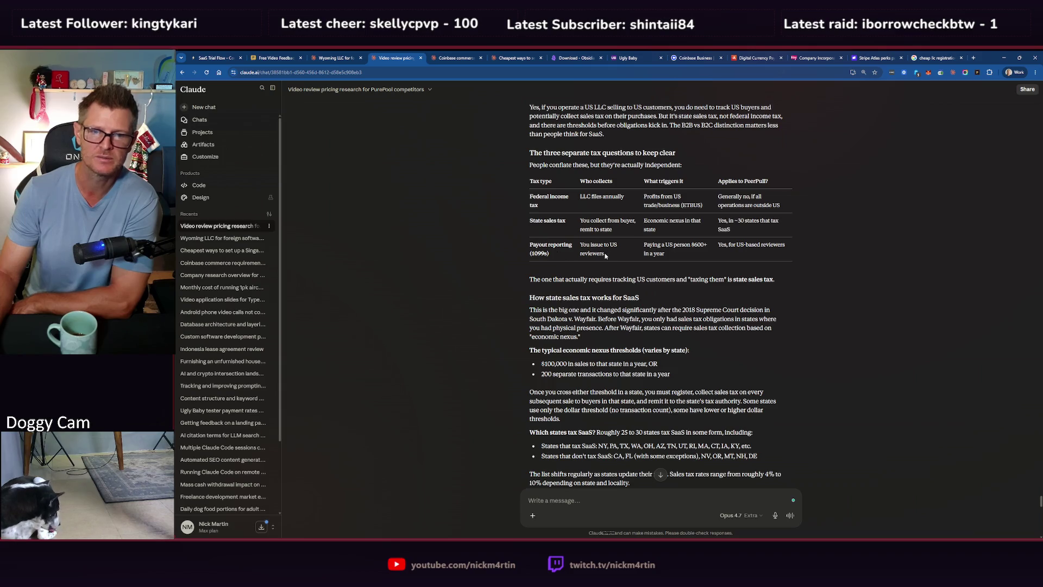
pyautogui.tripleClick(597, 251)
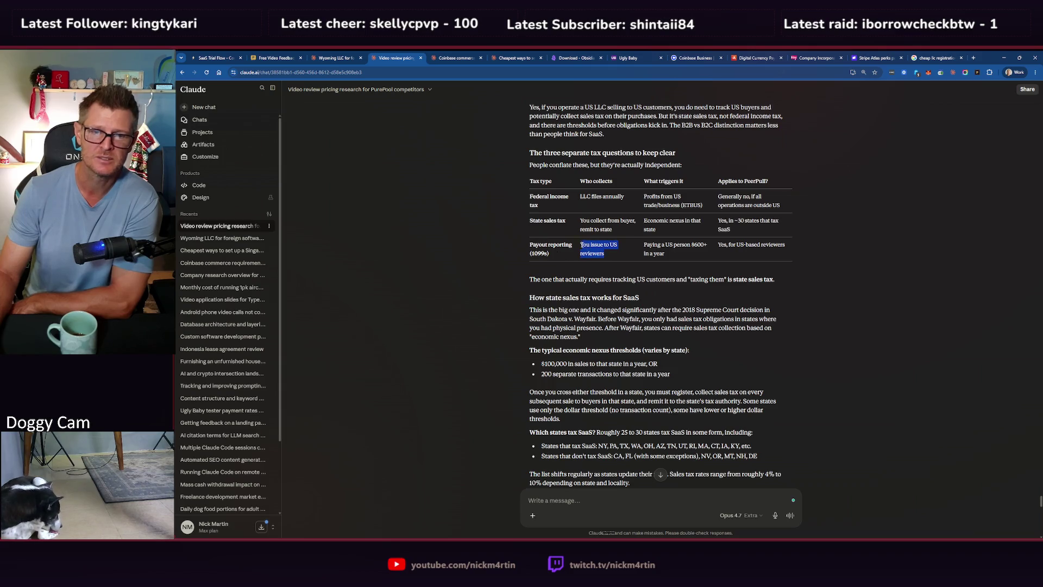
pyautogui.click(613, 255)
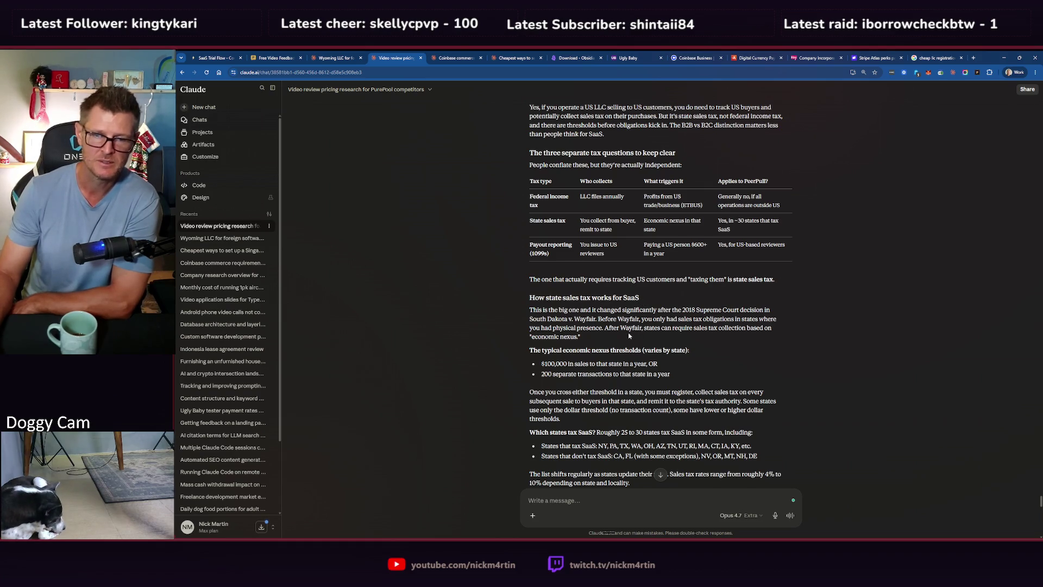
pyautogui.scroll(-2, 629, 336)
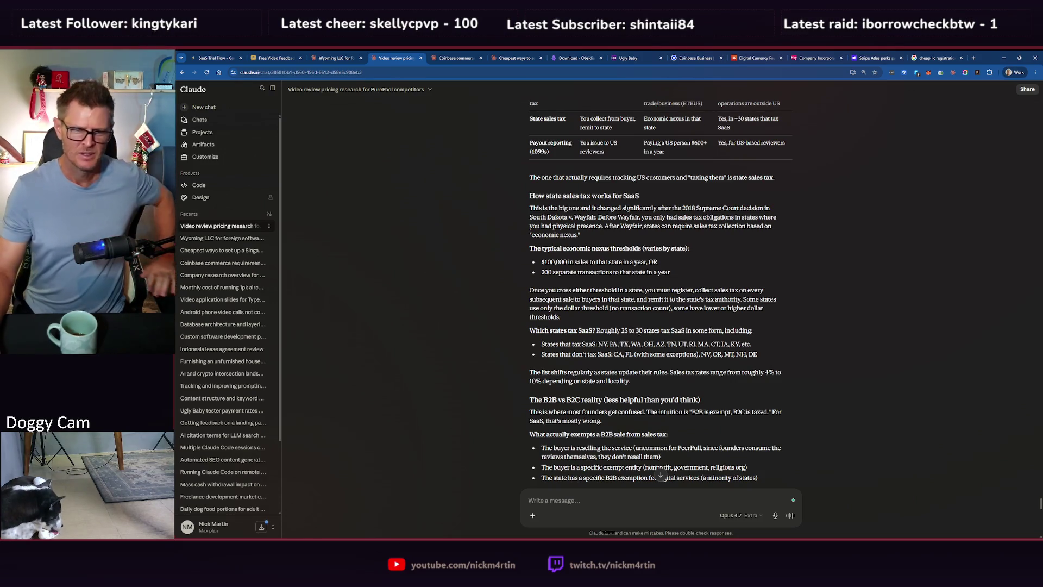
pyautogui.scroll(-3, 635, 331)
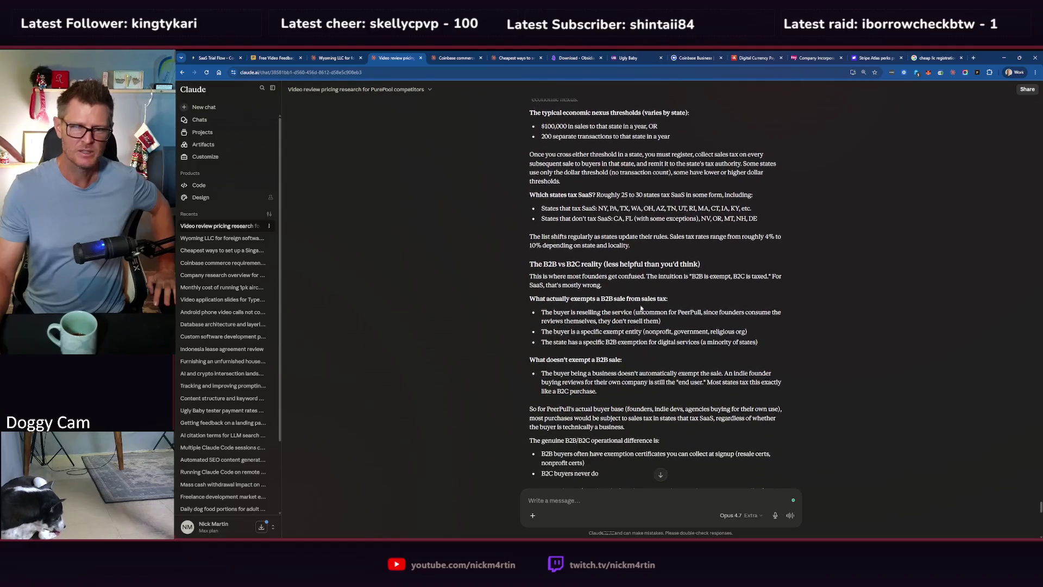
pyautogui.scroll(-1, 586, 259)
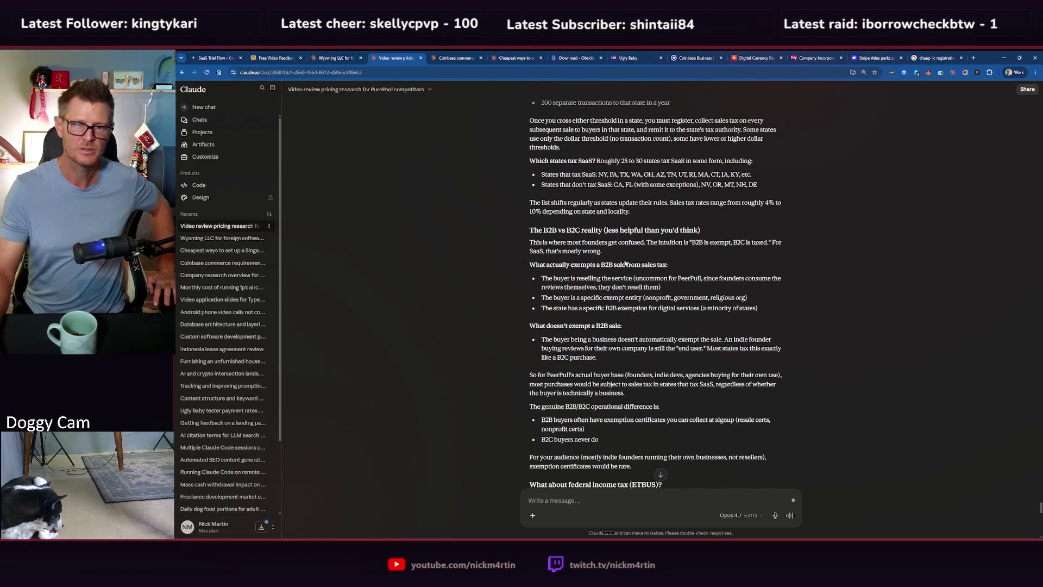
pyautogui.scroll(-2, 656, 251)
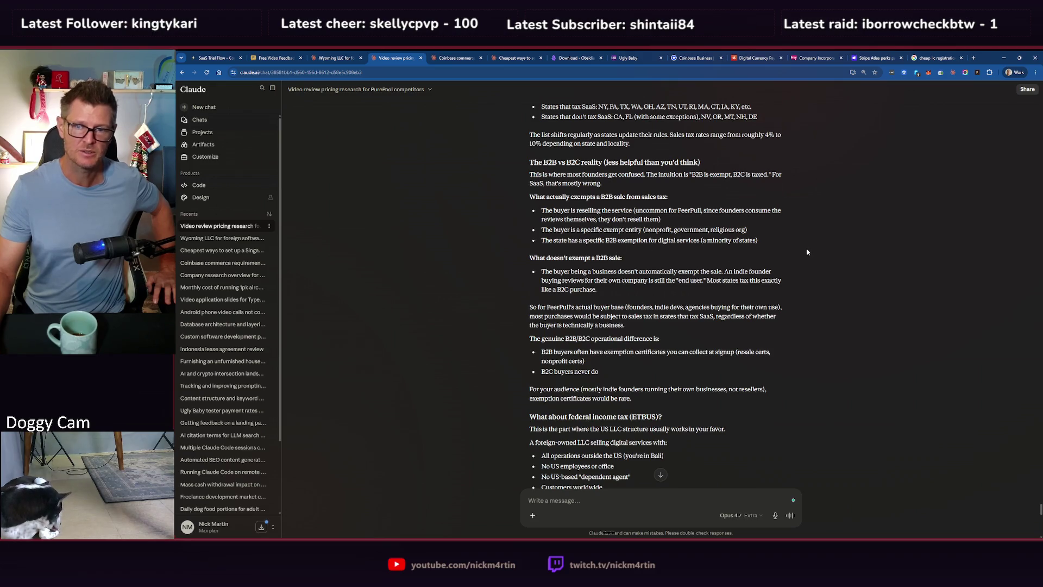
pyautogui.scroll(-1, 807, 252)
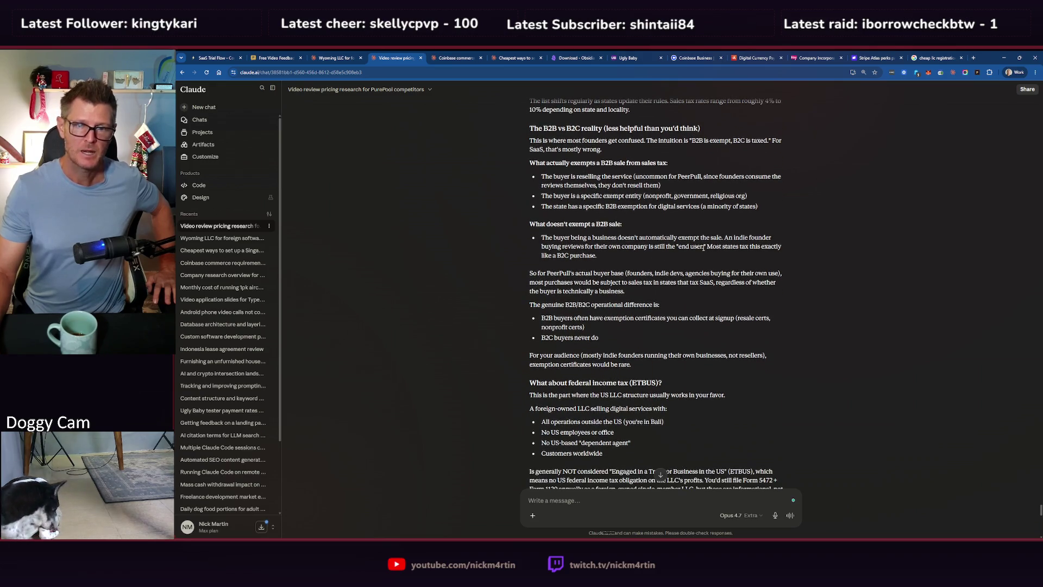
pyautogui.scroll(-2, 650, 249)
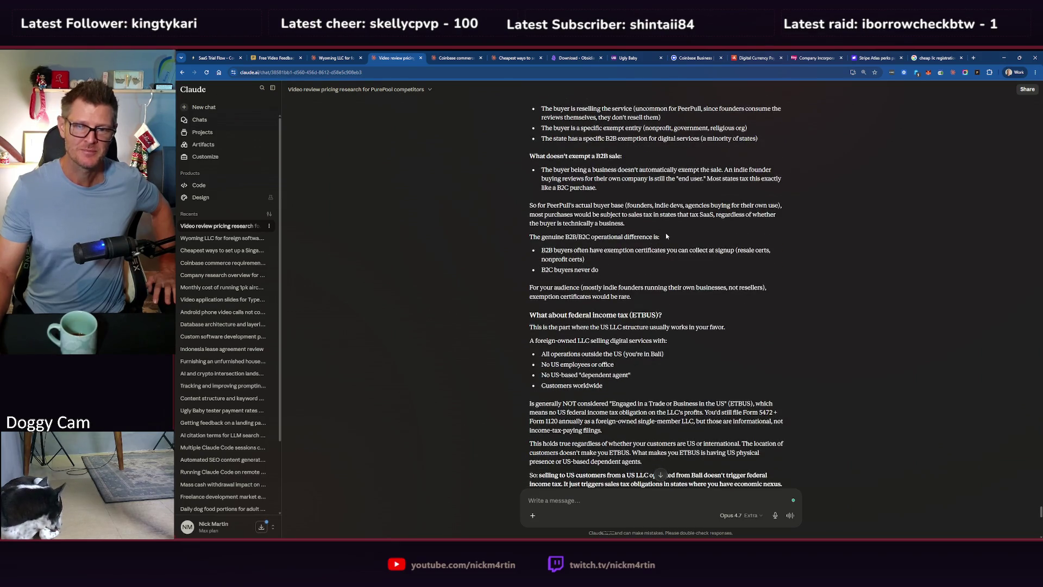
pyautogui.scroll(-2, 665, 236)
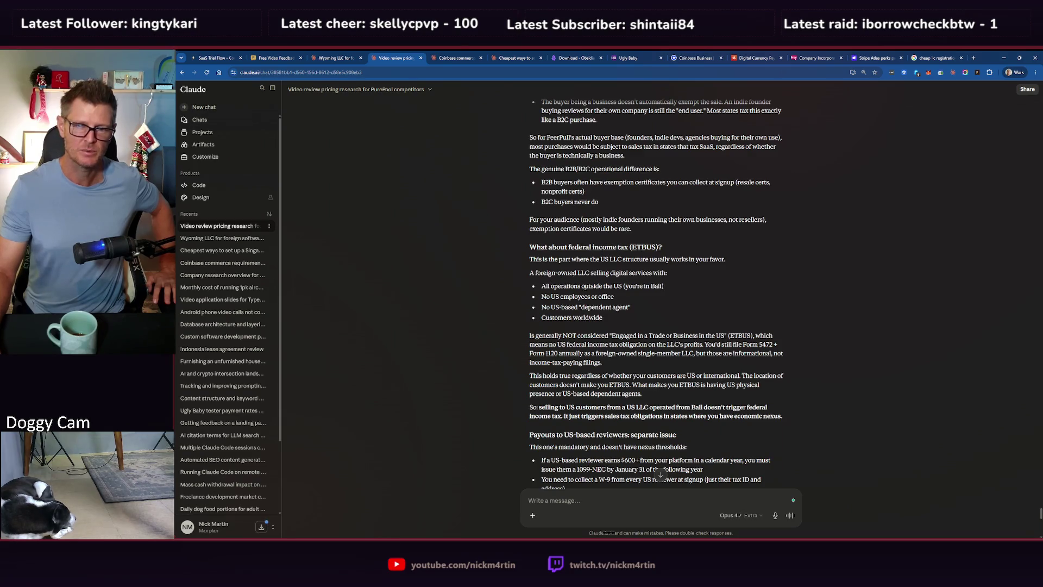
pyautogui.scroll(-2, 587, 314)
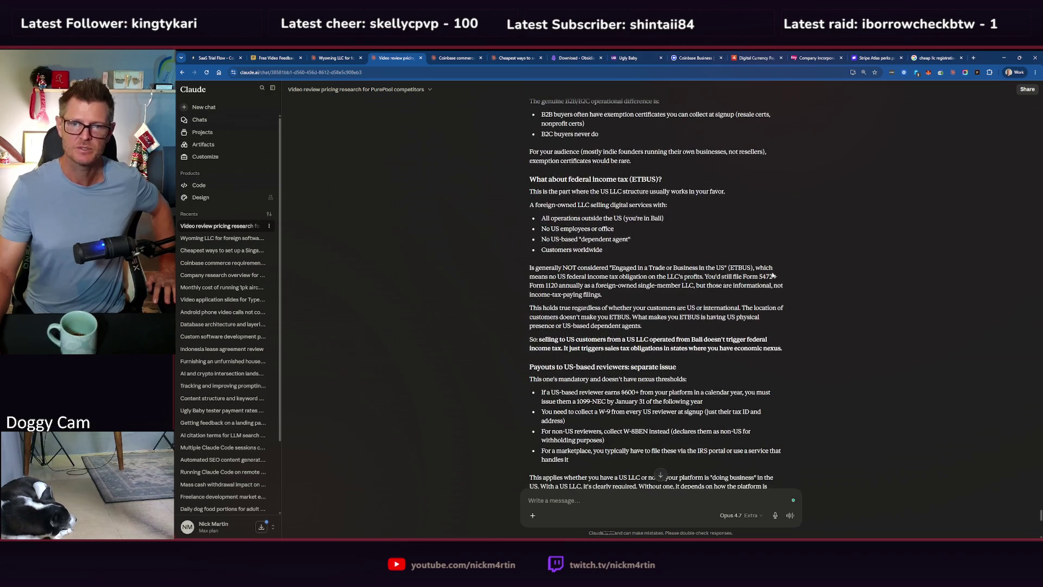
pyautogui.scroll(-2, 597, 288)
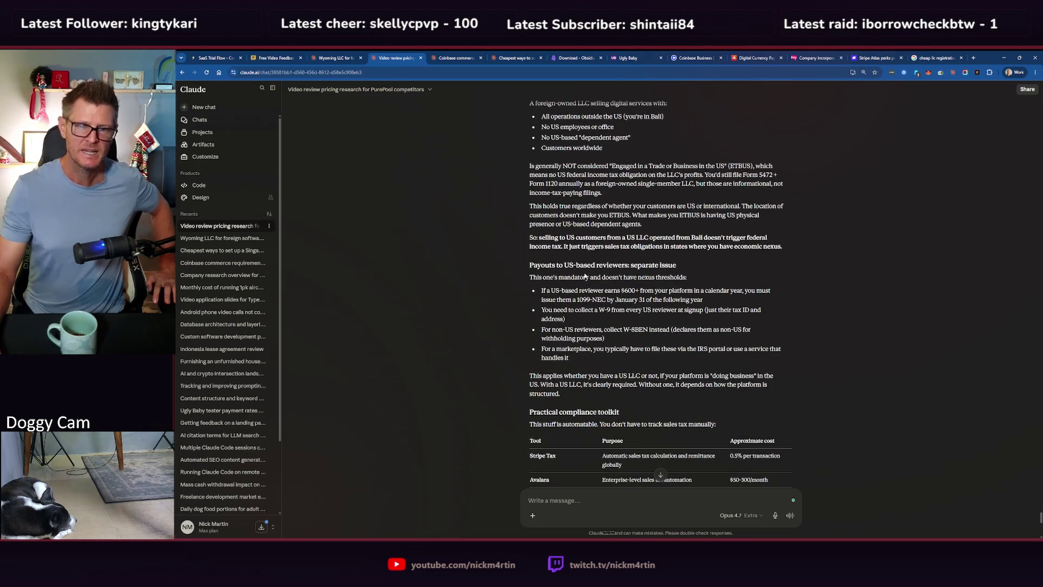
# Step: Read down past the compliance toolkit table and Singapore comparison to Claude's closing Stripe Tax offer
pyautogui.scroll(-2, 645, 258)
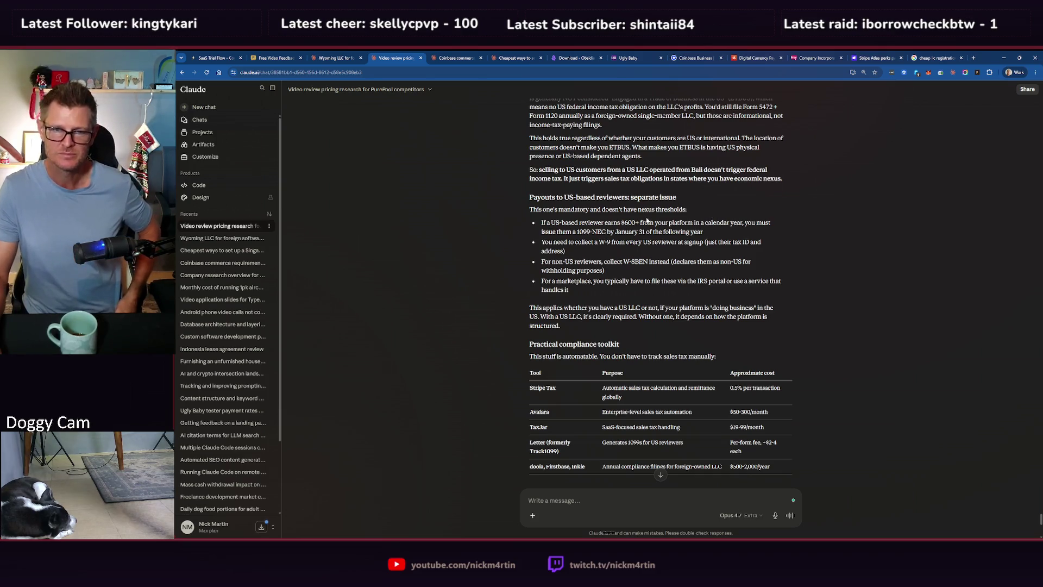
pyautogui.scroll(-1, 655, 280)
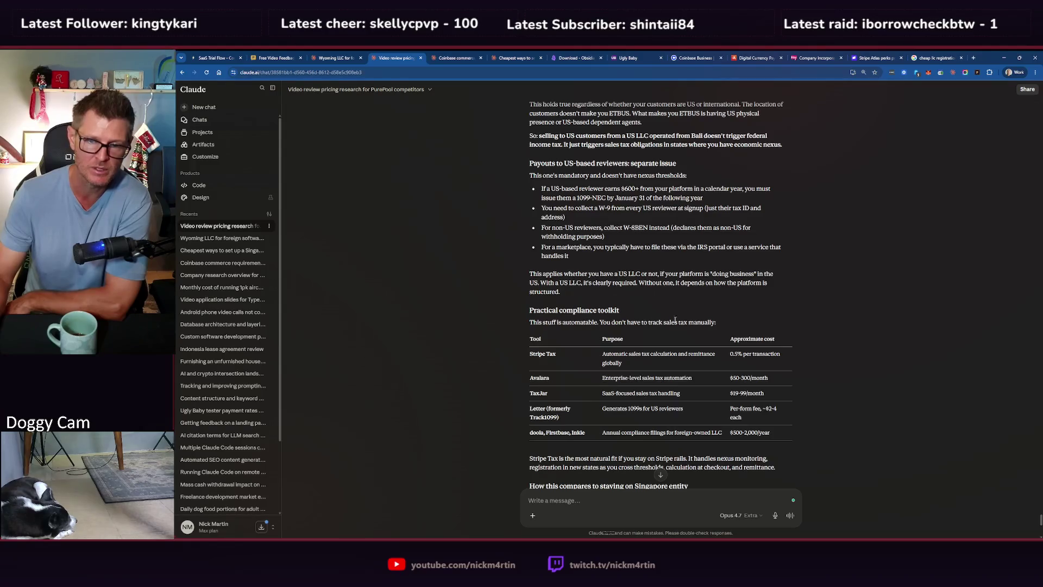
pyautogui.scroll(-2, 751, 320)
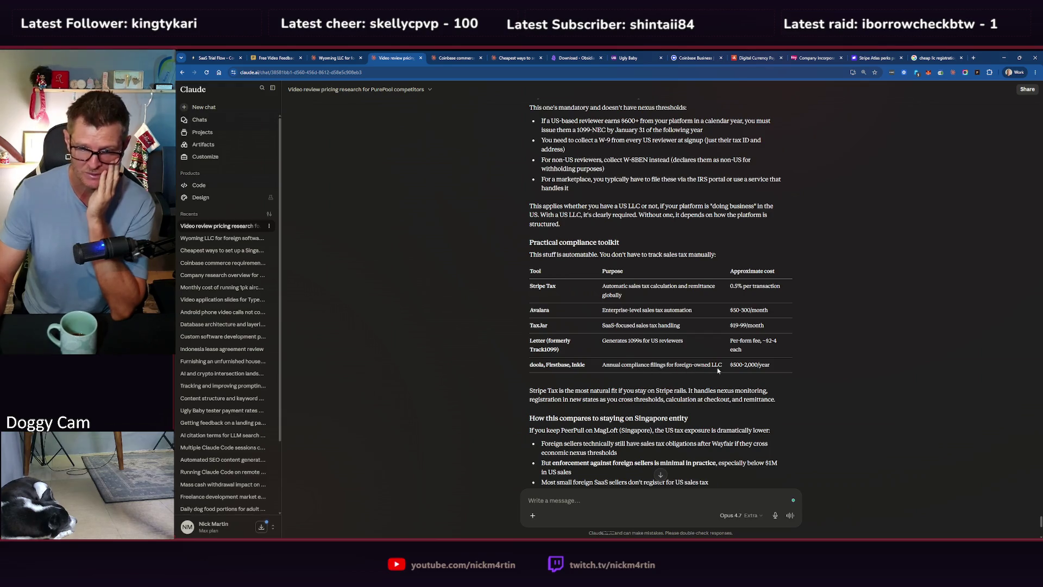
pyautogui.scroll(-2, 700, 388)
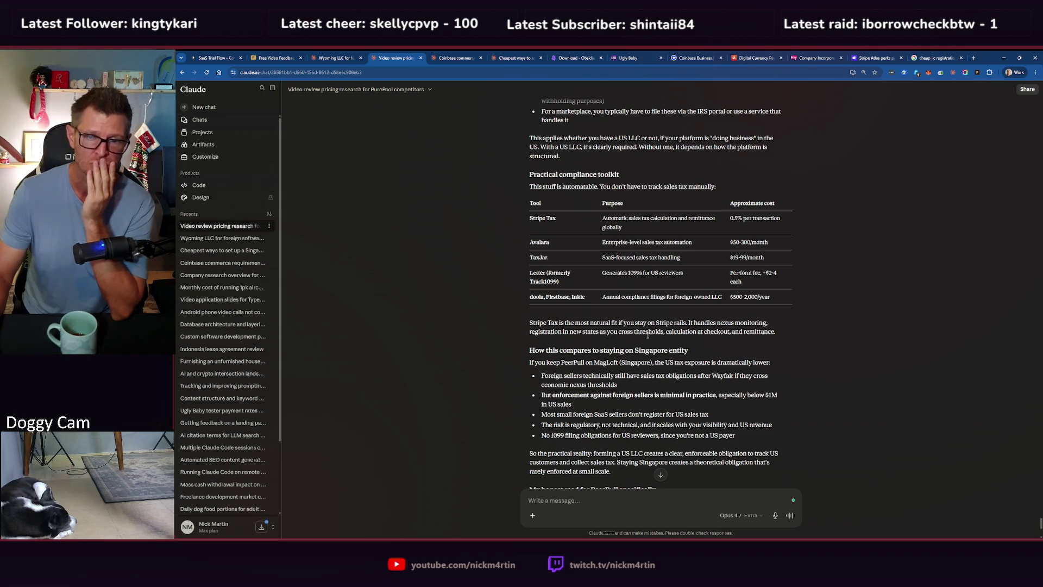
pyautogui.scroll(-3, 655, 350)
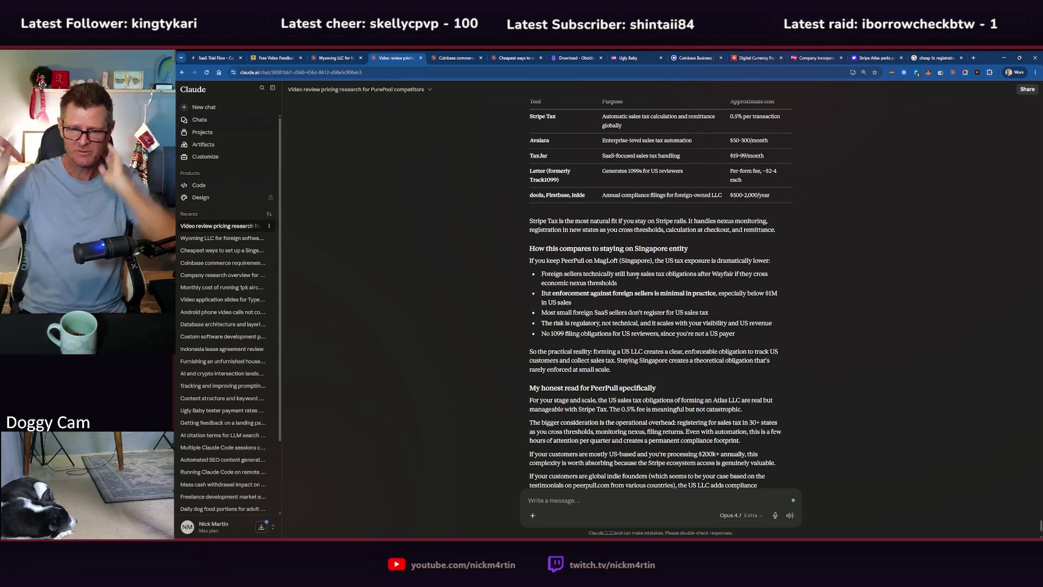
pyautogui.scroll(-2, 613, 268)
pyautogui.scroll(-1, 612, 269)
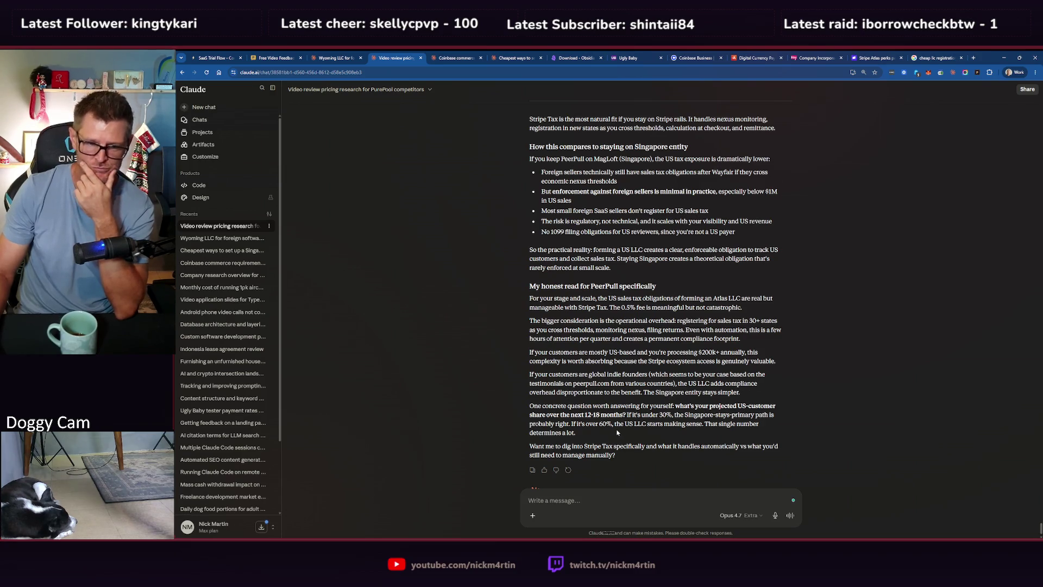
pyautogui.scroll(-1, 611, 416)
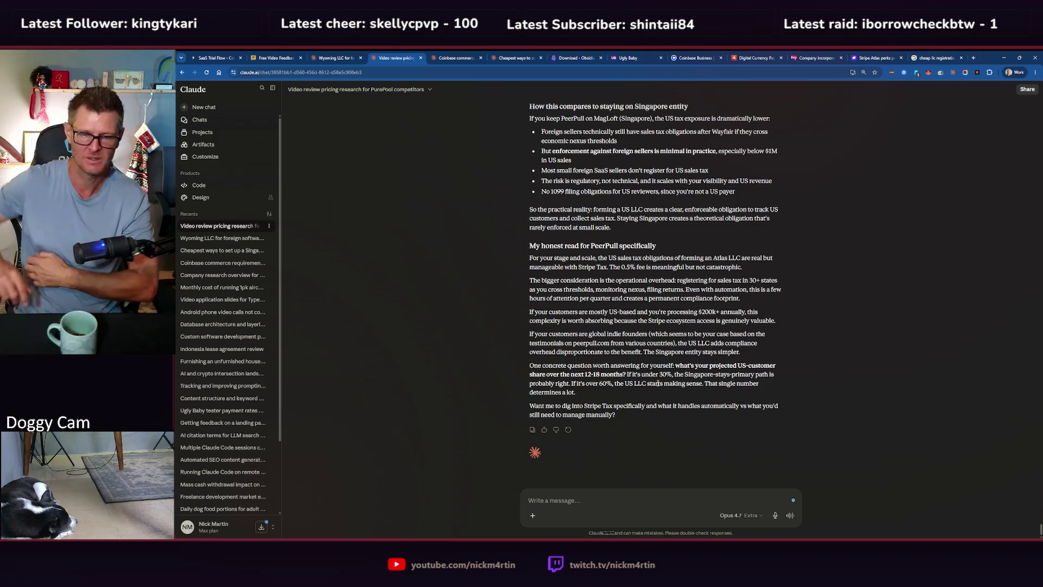
# Step: Ask Claude about Stripe Tax and other automation services the $2500 Stripe Atlas credits might cover
pyautogui.write('Yes please ')
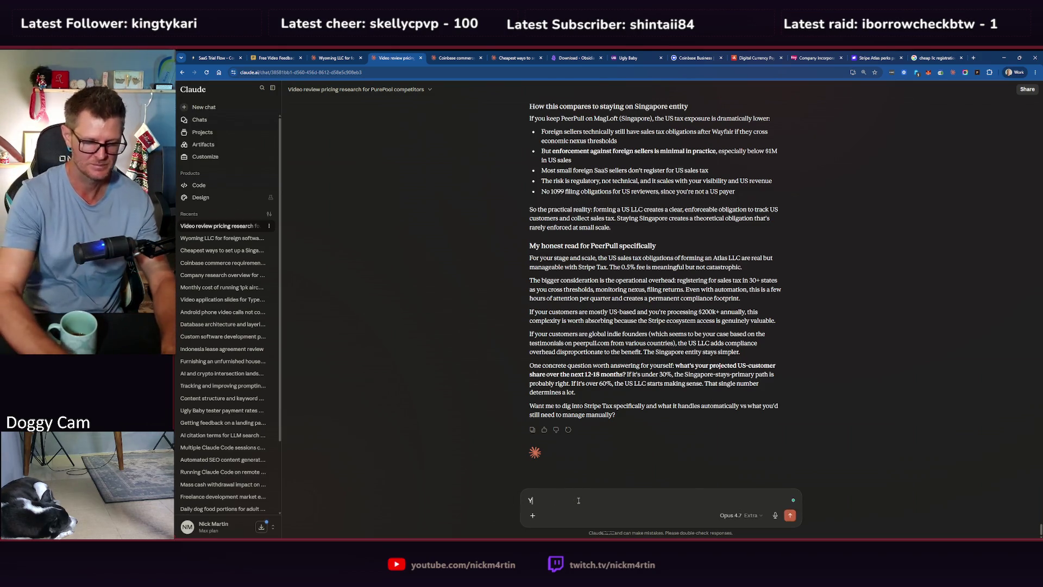
pyautogui.write('dig into S')
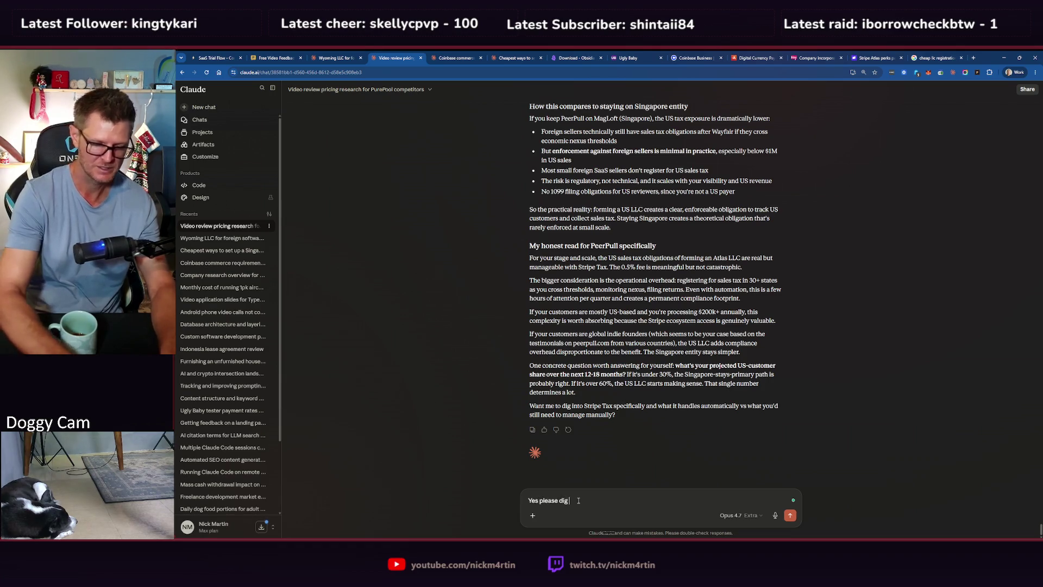
pyautogui.write('tripe Tax a')
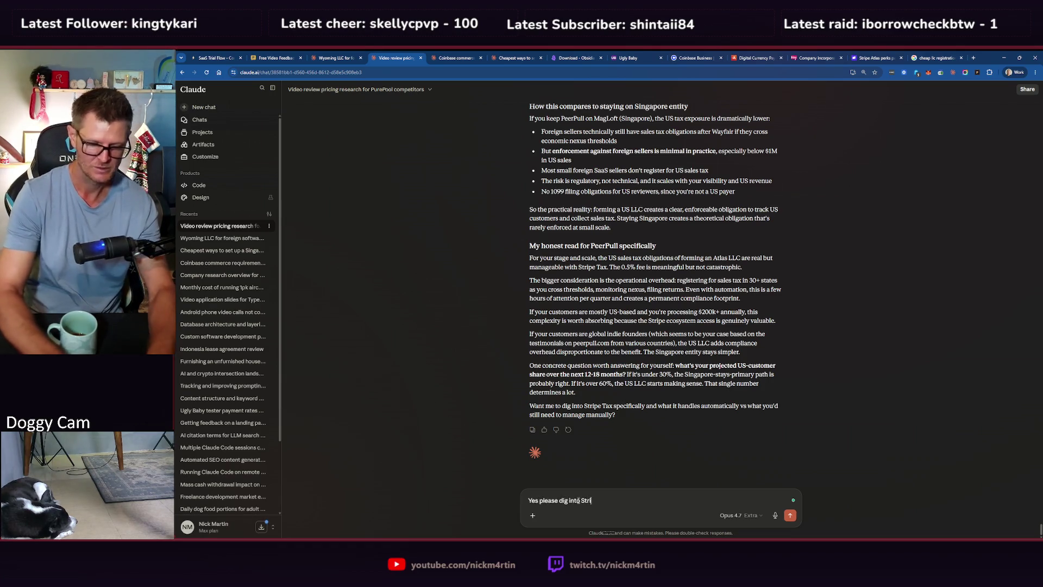
pyautogui.write('nd any other ser')
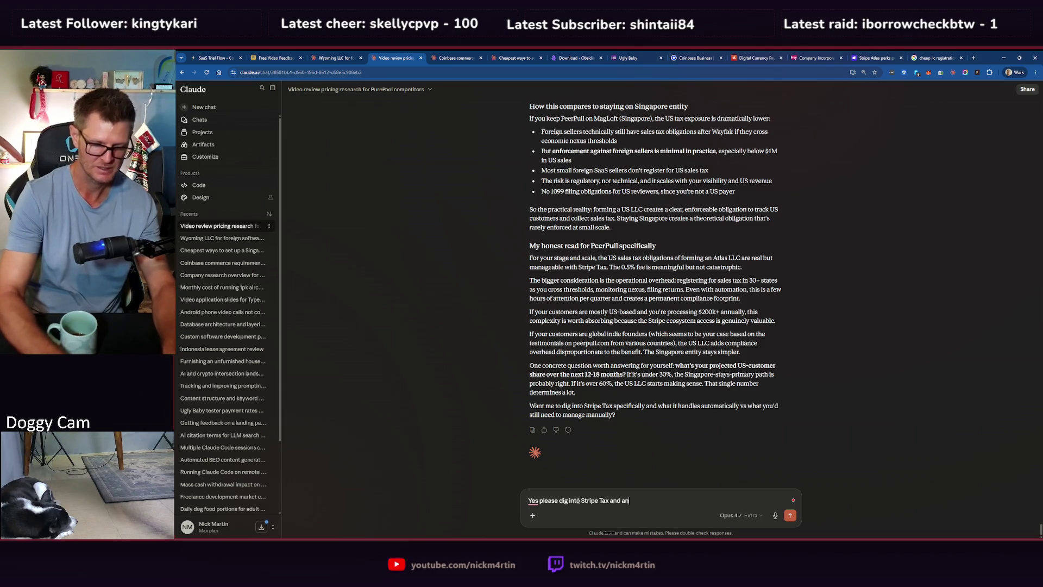
pyautogui.write('vice they of')
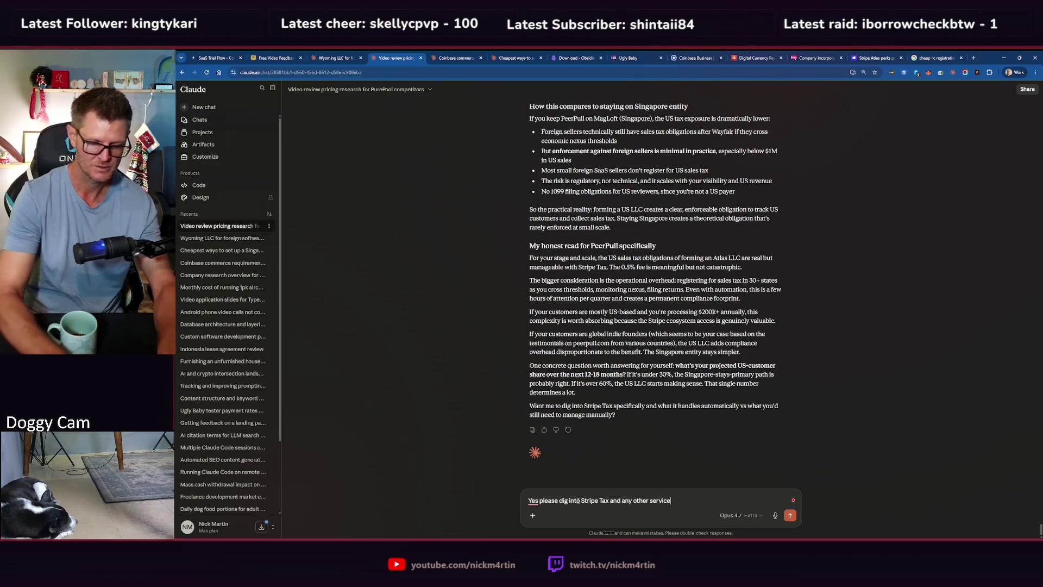
pyautogui.write('fer toi automate ')
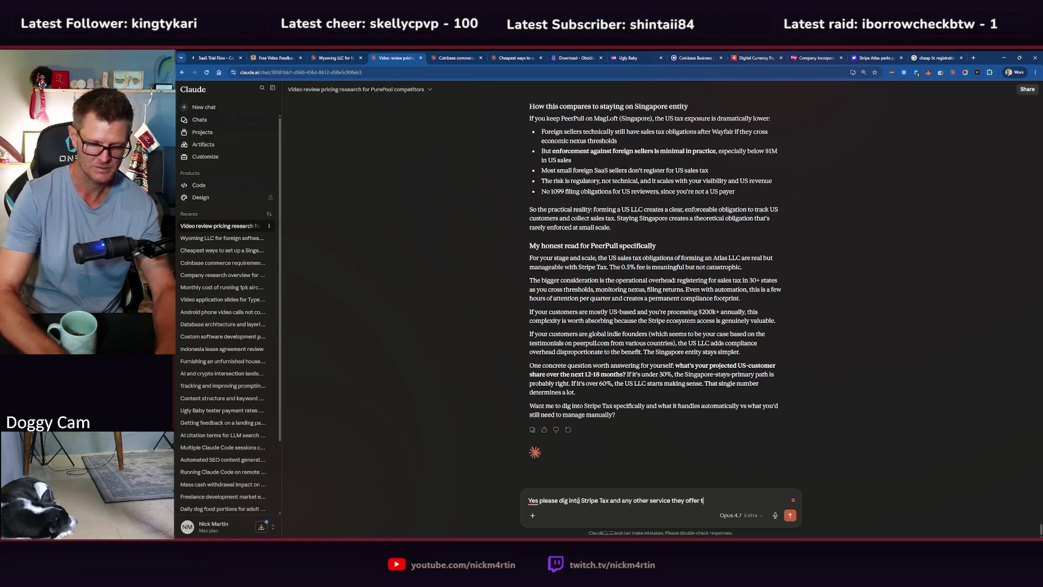
pyautogui.write('make this easier and its probably cov')
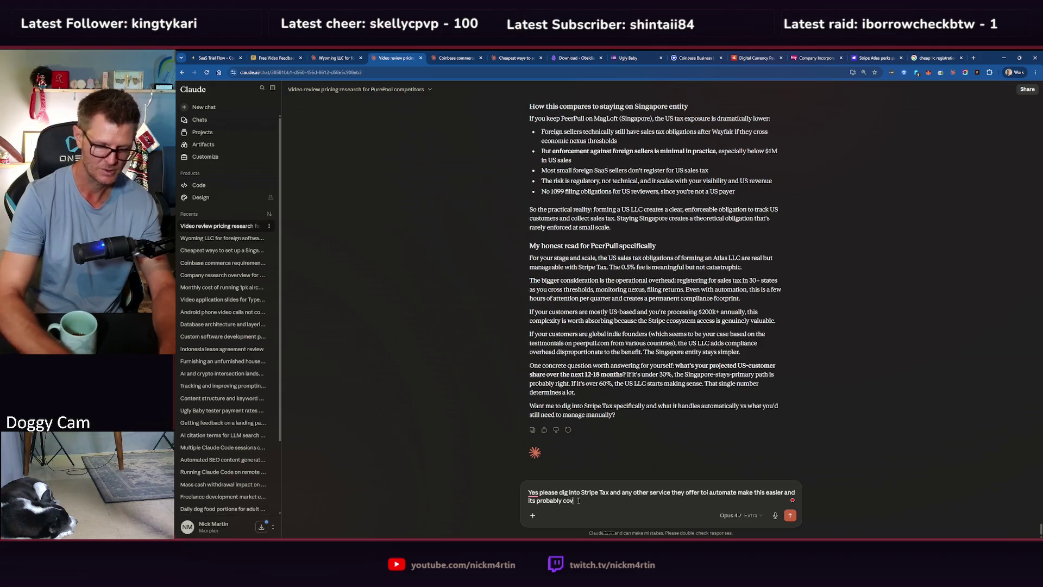
pyautogui.write('ered from the Stripe Atlas perk ')
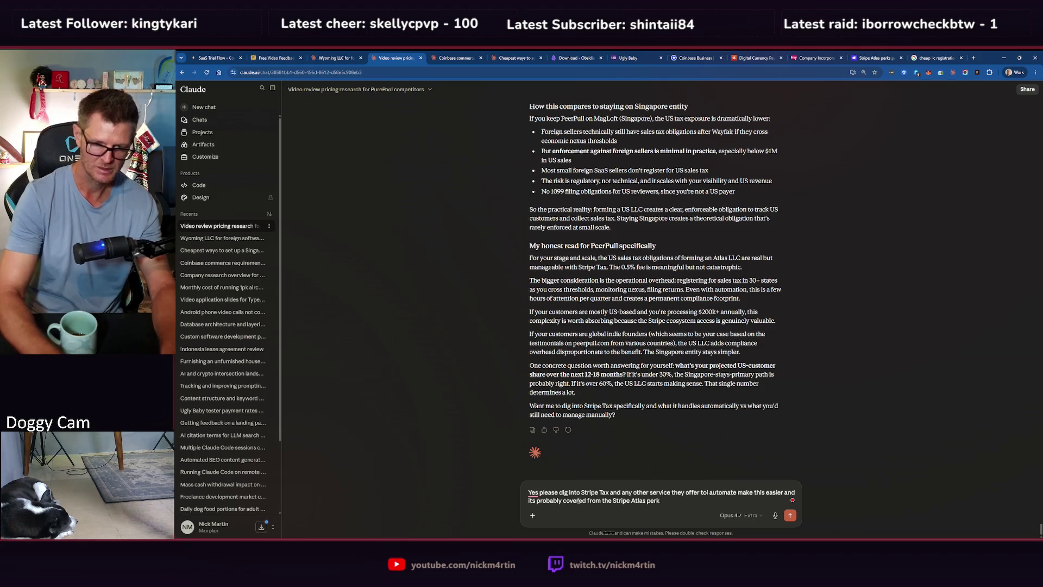
pyautogui.write('in Stripe ')
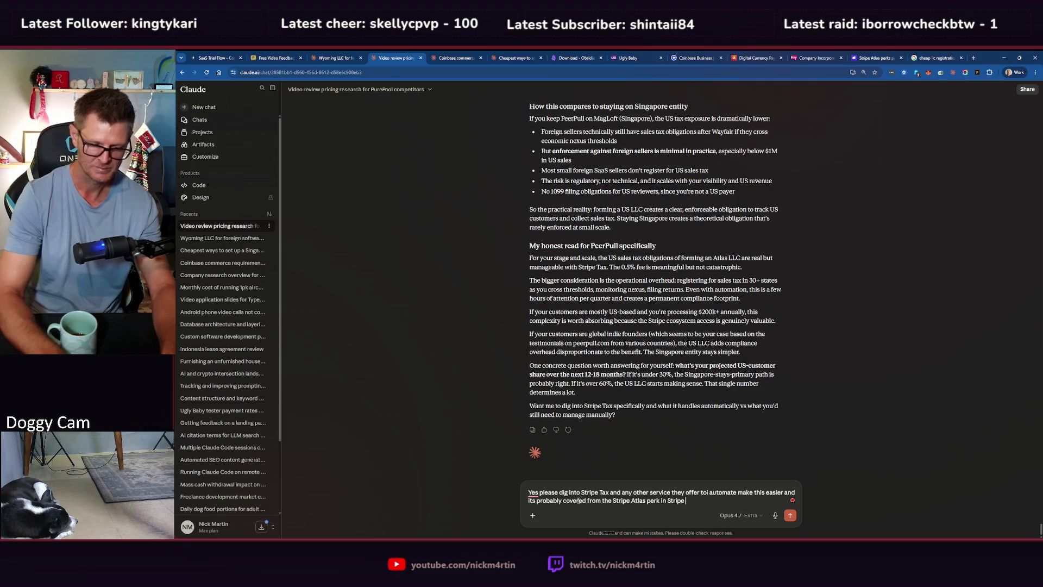
pyautogui.write('$2500')
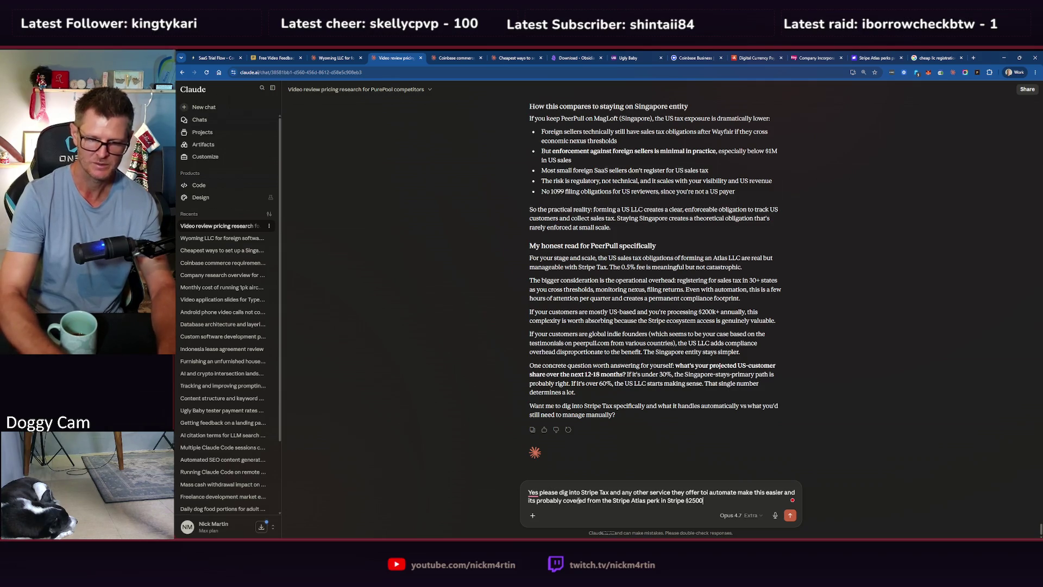
pyautogui.write(' credits?')
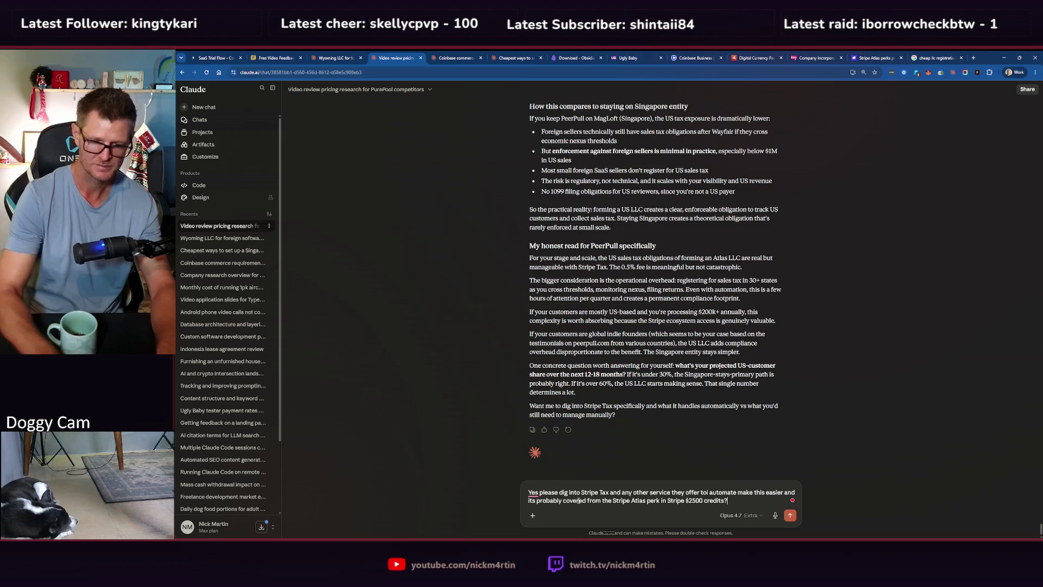
pyautogui.press('Return')
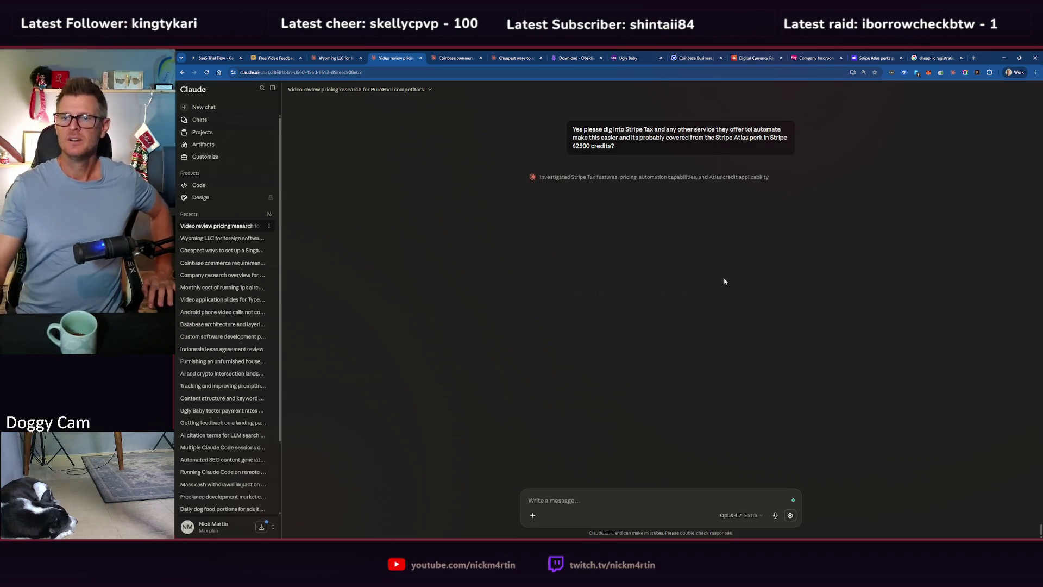
pyautogui.click(933, 58)
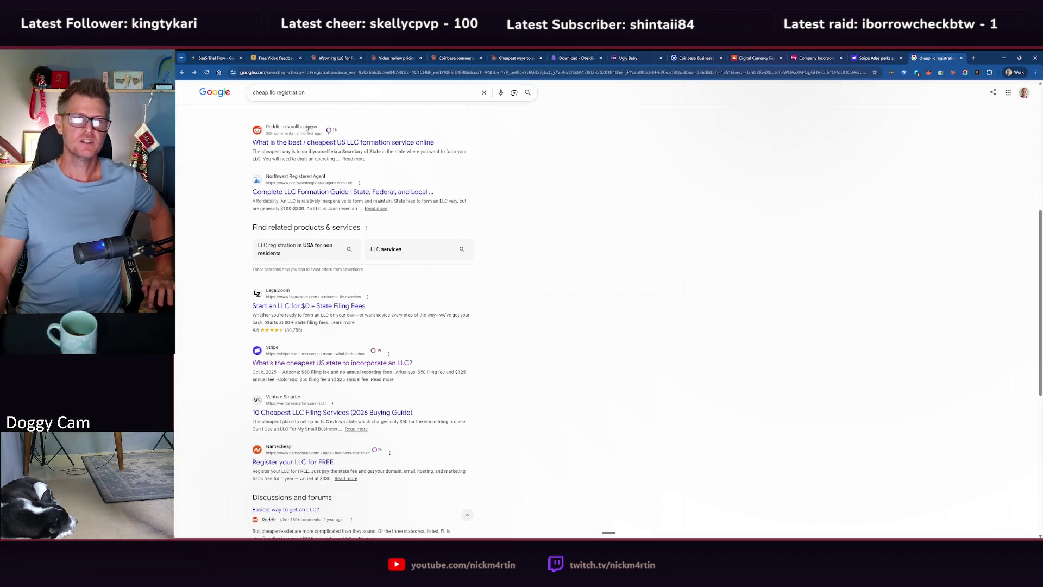
# Step: Replace the Google query with 'stripe atlas reviews' and run the search
pyautogui.click(327, 92)
pyautogui.hotkey('ctrl', 'a')
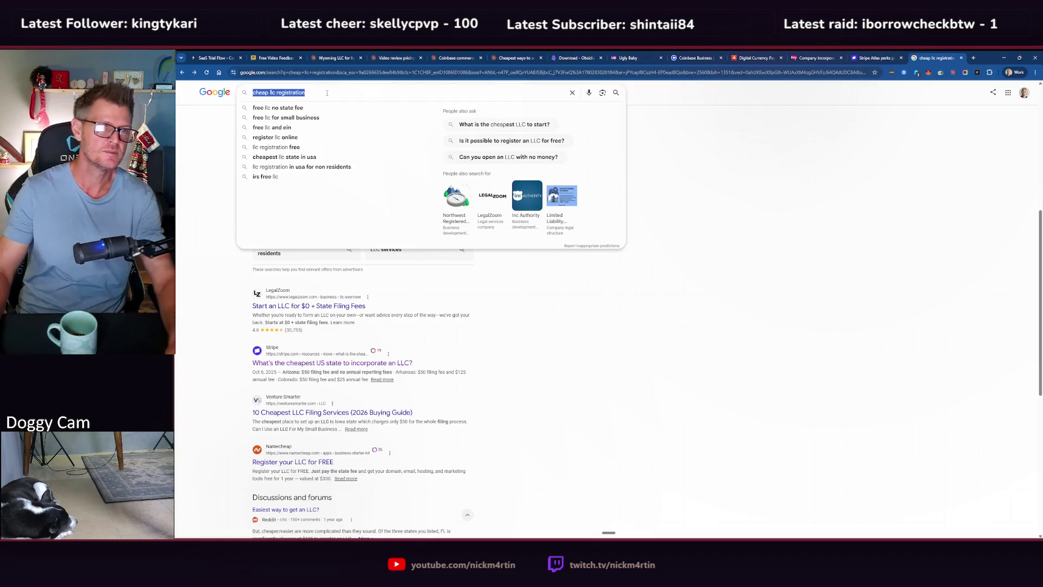
pyautogui.write('stripe atla')
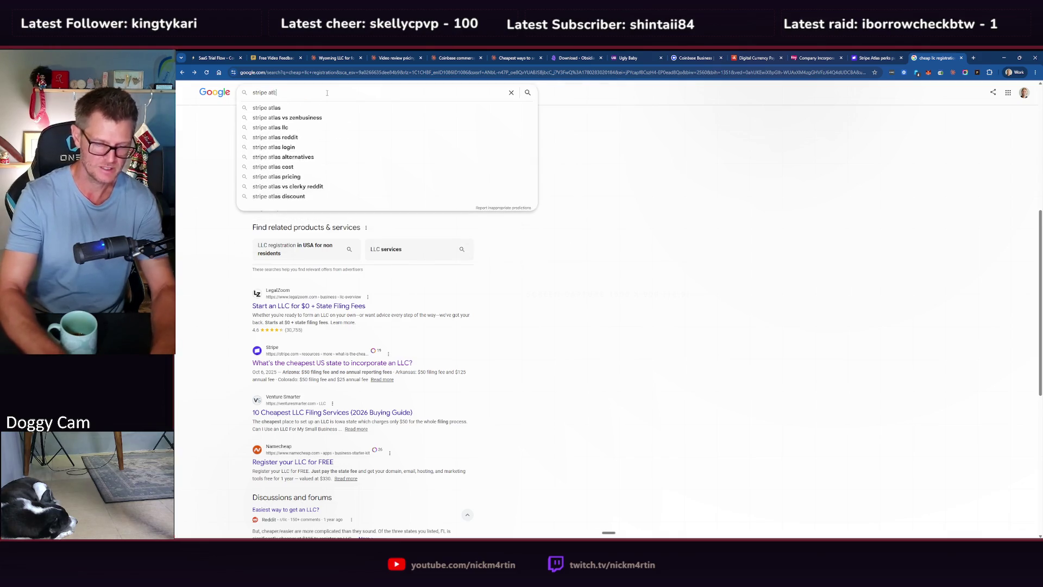
pyautogui.press('BackSpace')
pyautogui.write('as review')
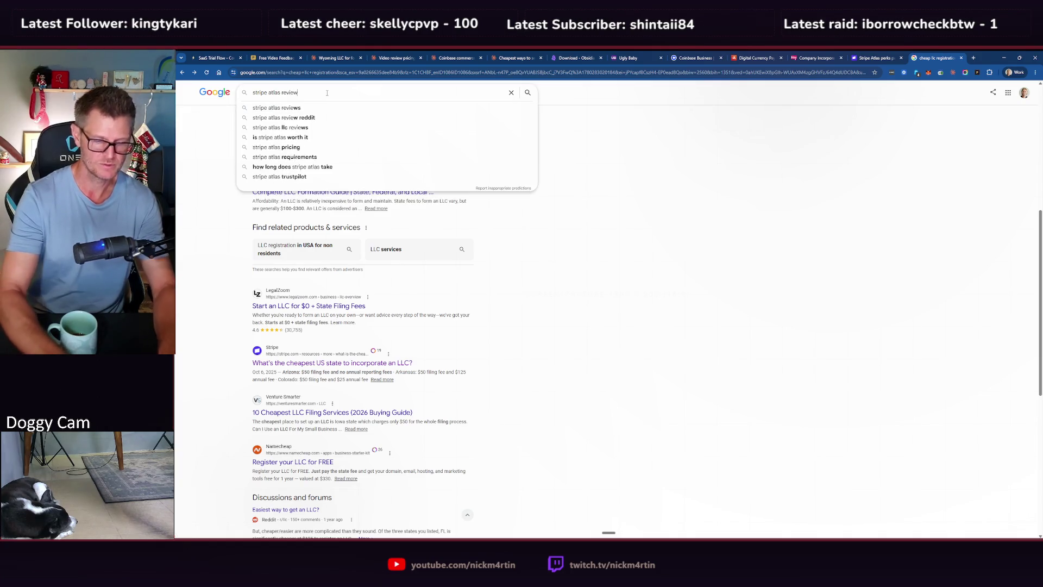
pyautogui.write('s')
pyautogui.press('Return')
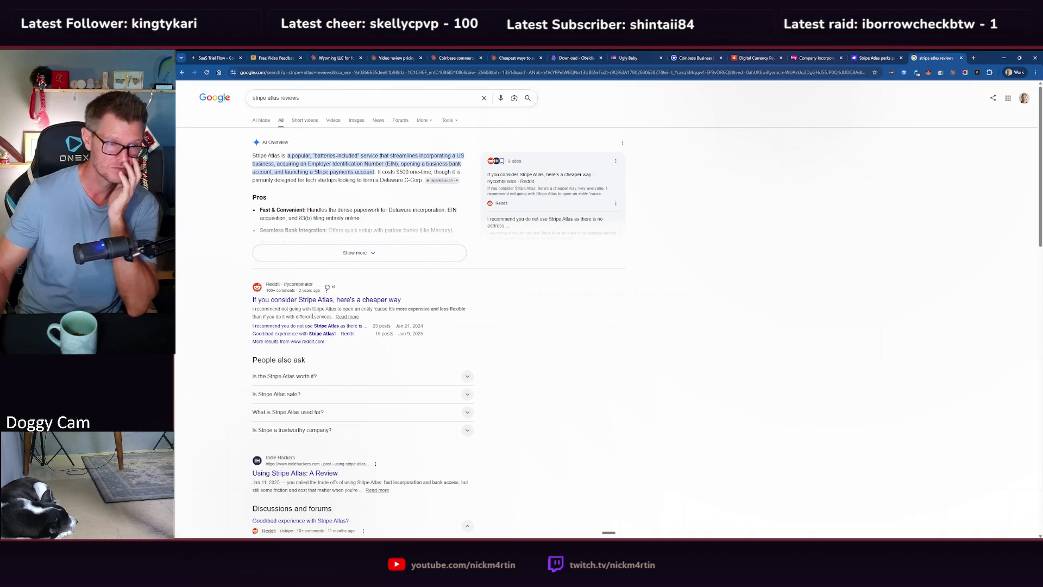
# Step: Read the r/ycombinator thread on a cheaper Stripe Atlas alternative, then return to the results
pyautogui.click(374, 301)
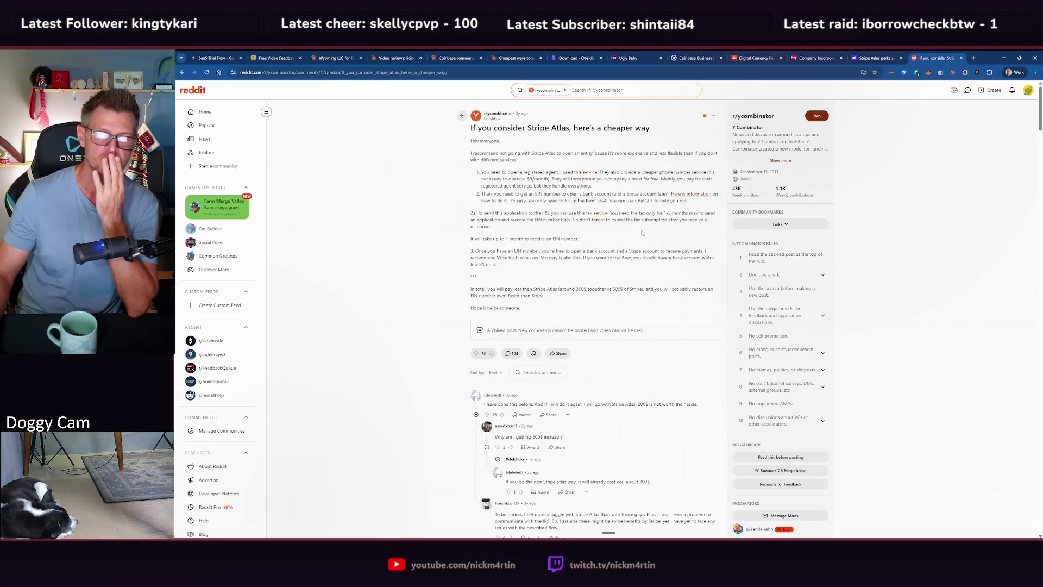
pyautogui.scroll(-2, 598, 242)
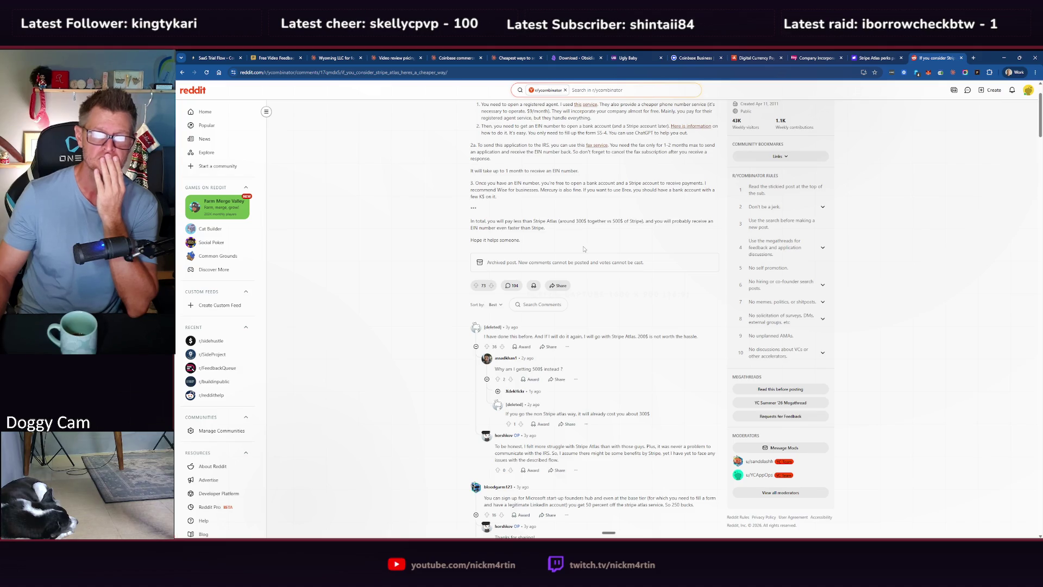
pyautogui.scroll(-1, 583, 249)
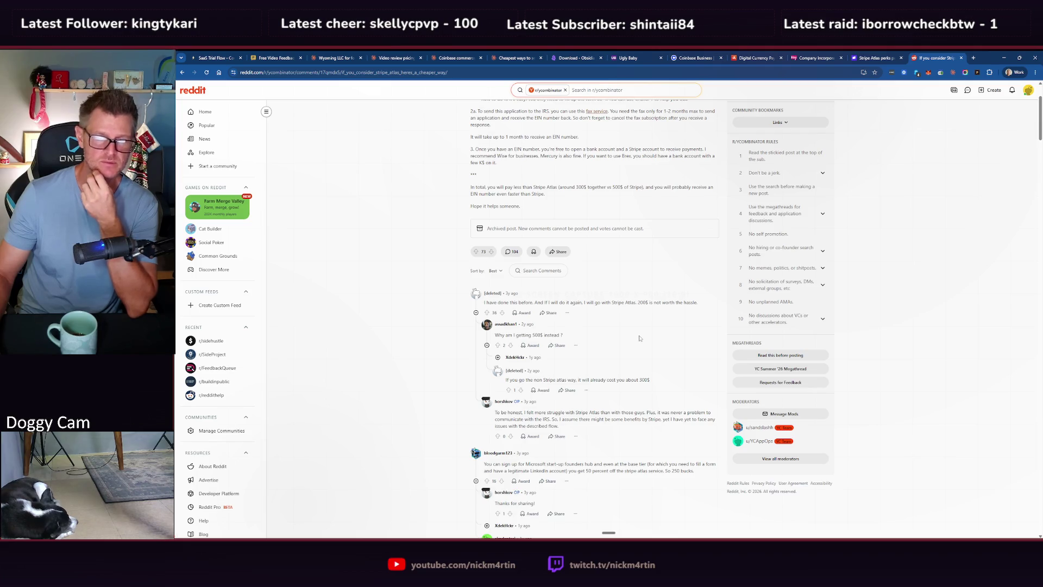
pyautogui.scroll(-2, 640, 338)
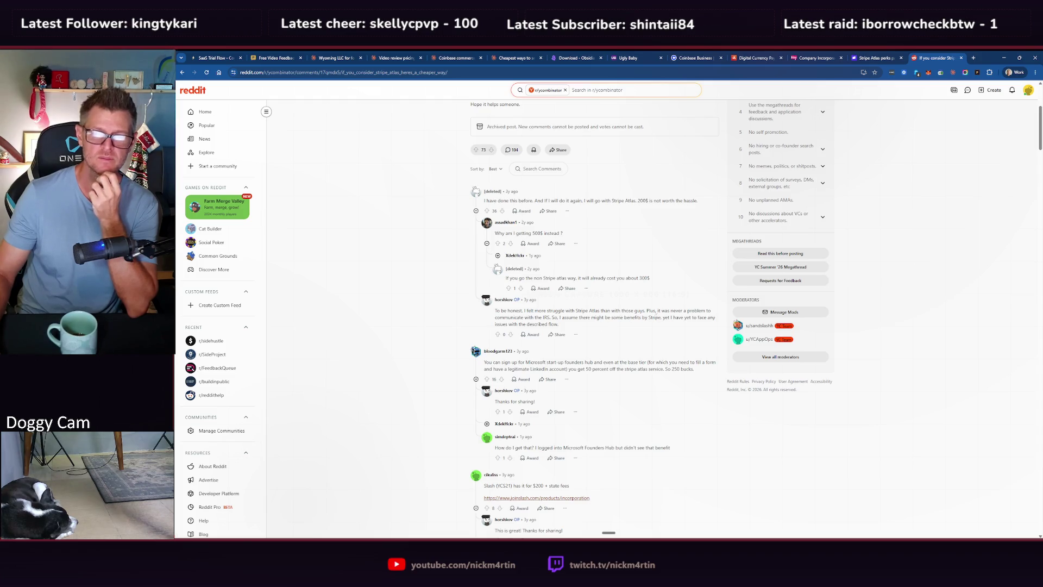
pyautogui.scroll(-2, 649, 324)
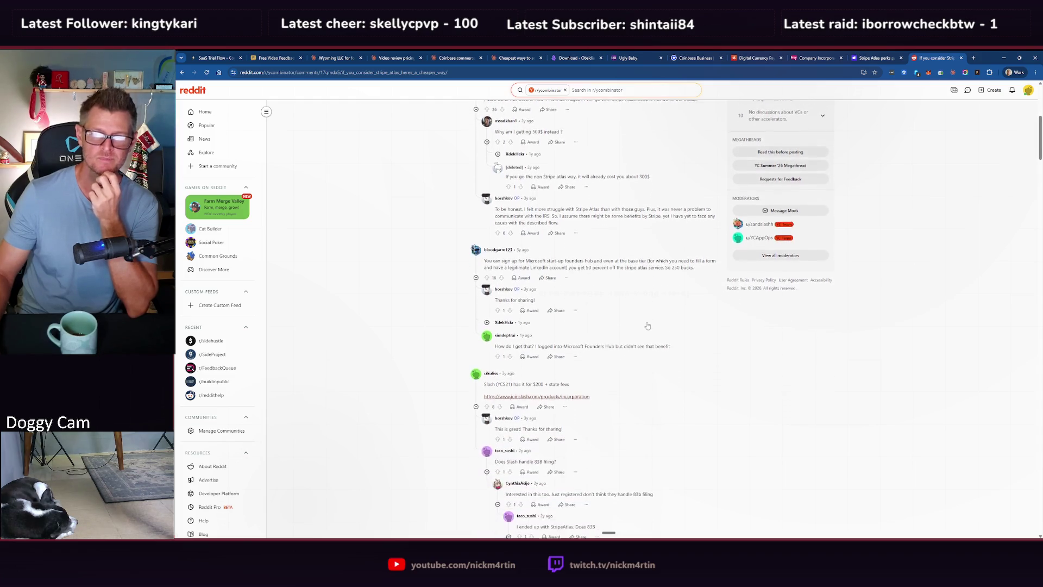
pyautogui.scroll(-3, 577, 277)
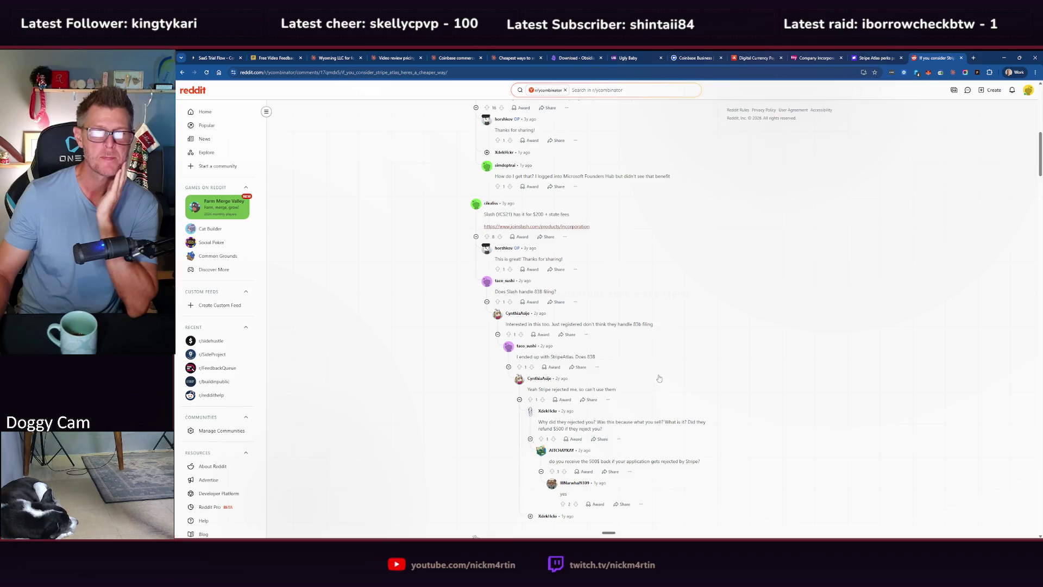
pyautogui.scroll(-3, 659, 378)
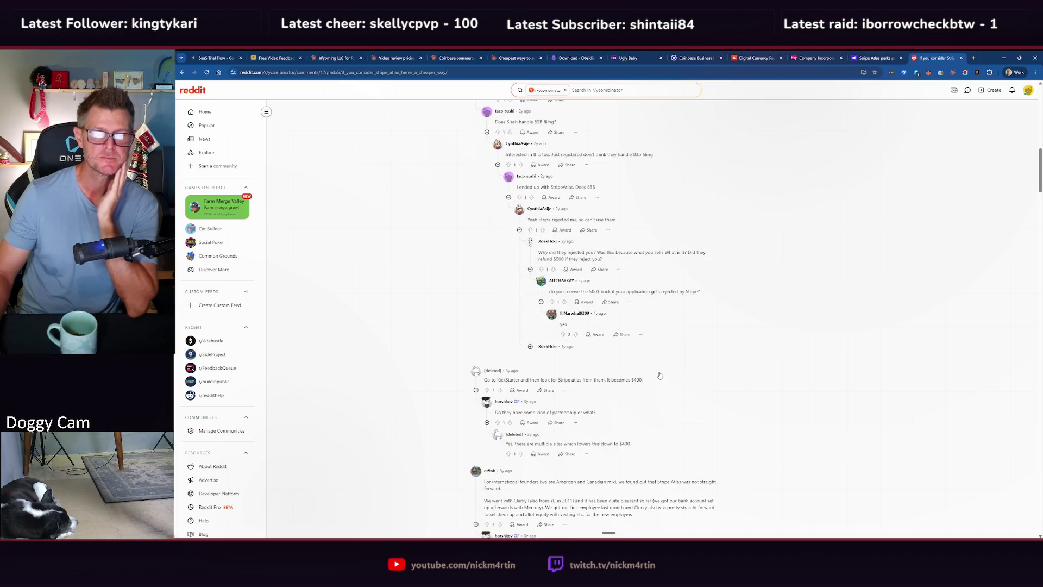
pyautogui.scroll(-3, 659, 375)
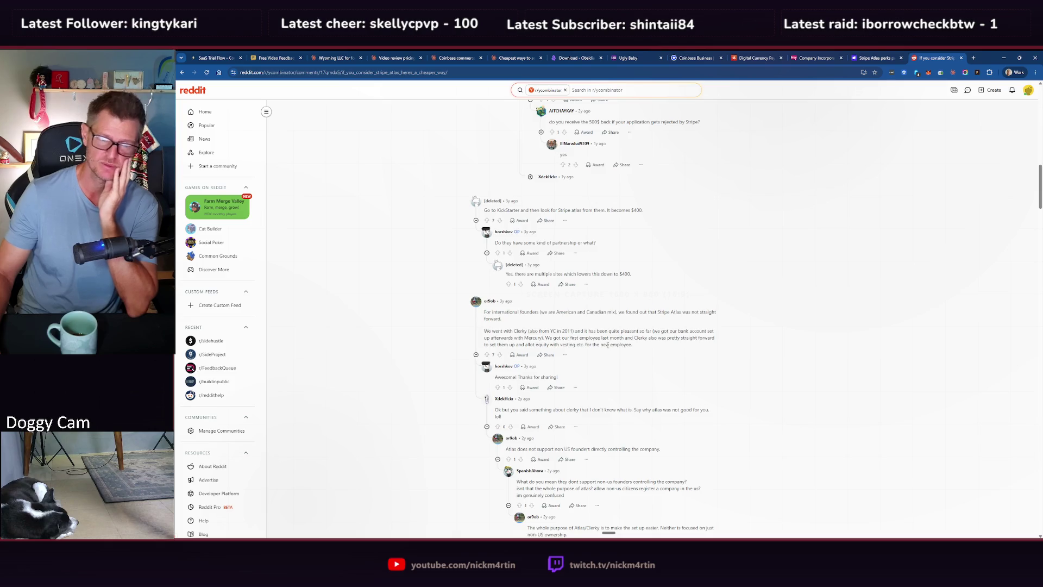
pyautogui.scroll(-5, 610, 345)
pyautogui.scroll(-10, 622, 337)
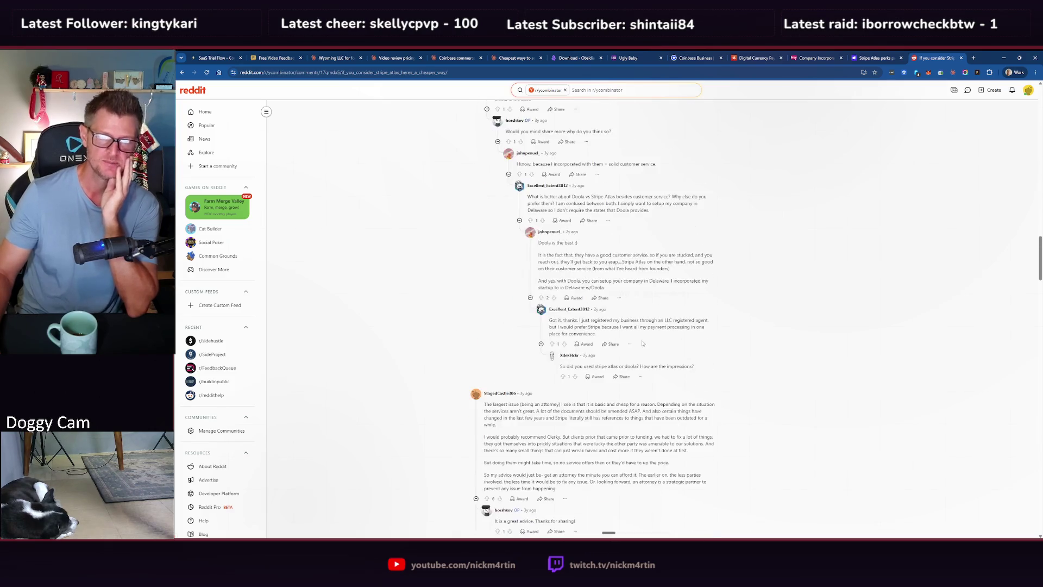
pyautogui.scroll(-4, 643, 338)
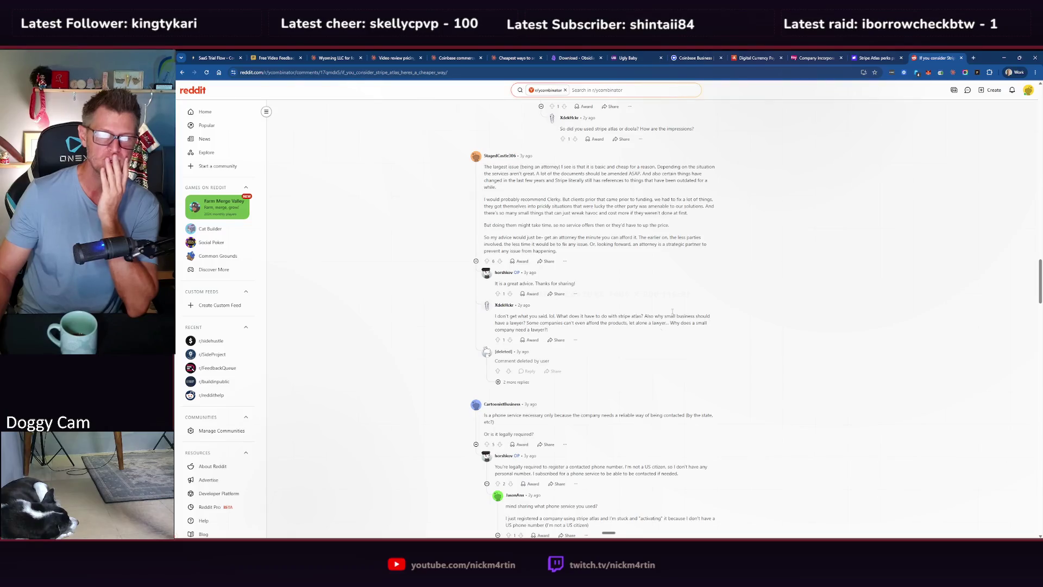
pyautogui.click(181, 73)
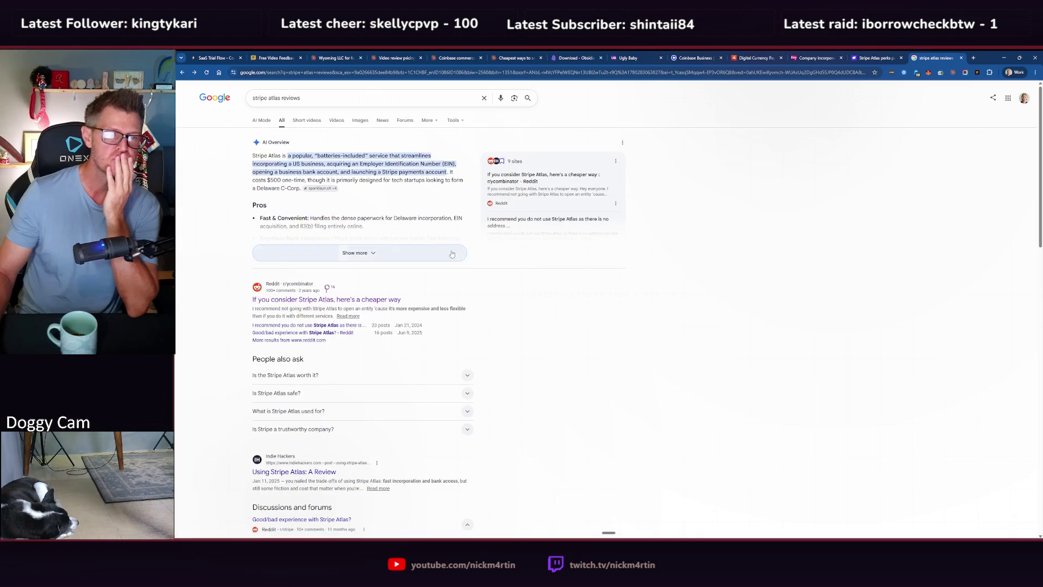
# Step: Expand the AI Overview and read its Stripe Atlas Pros, Cons and Verdict, noting the forced-Delaware con
pyautogui.click(277, 250)
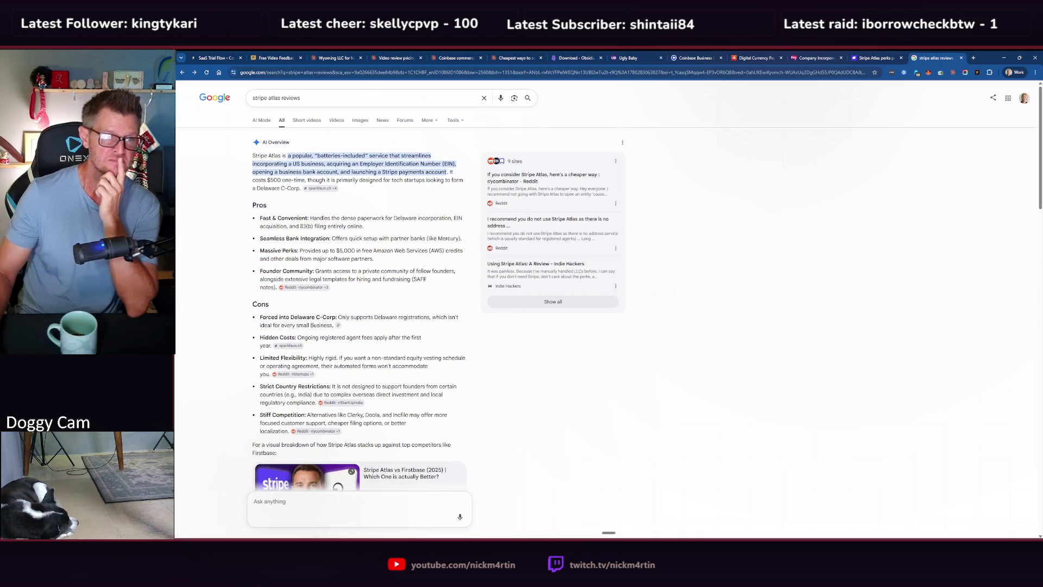
pyautogui.moveTo(266, 318); pyautogui.dragTo(337, 317)
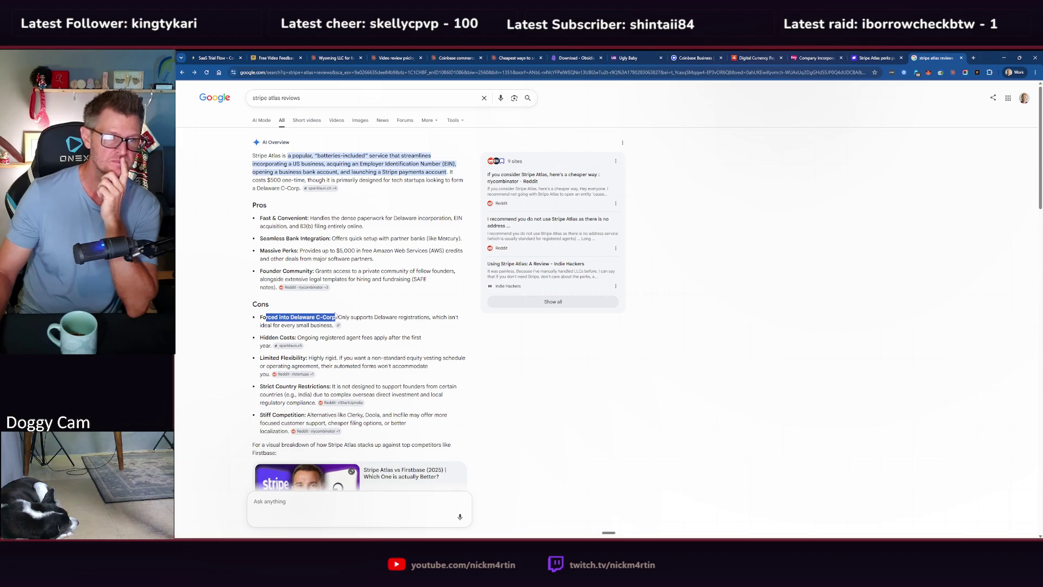
pyautogui.click(448, 336)
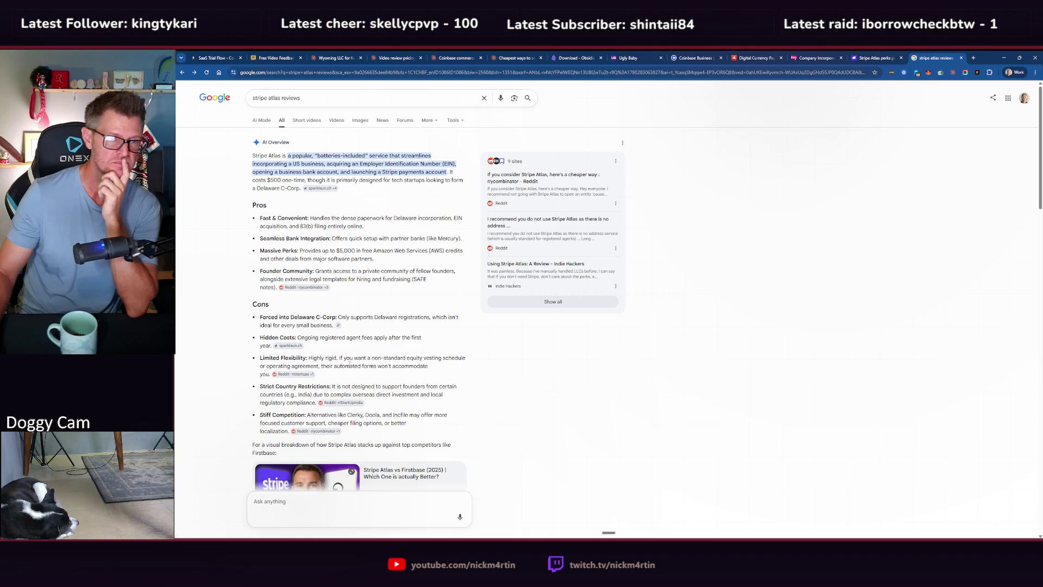
pyautogui.scroll(-2, 438, 369)
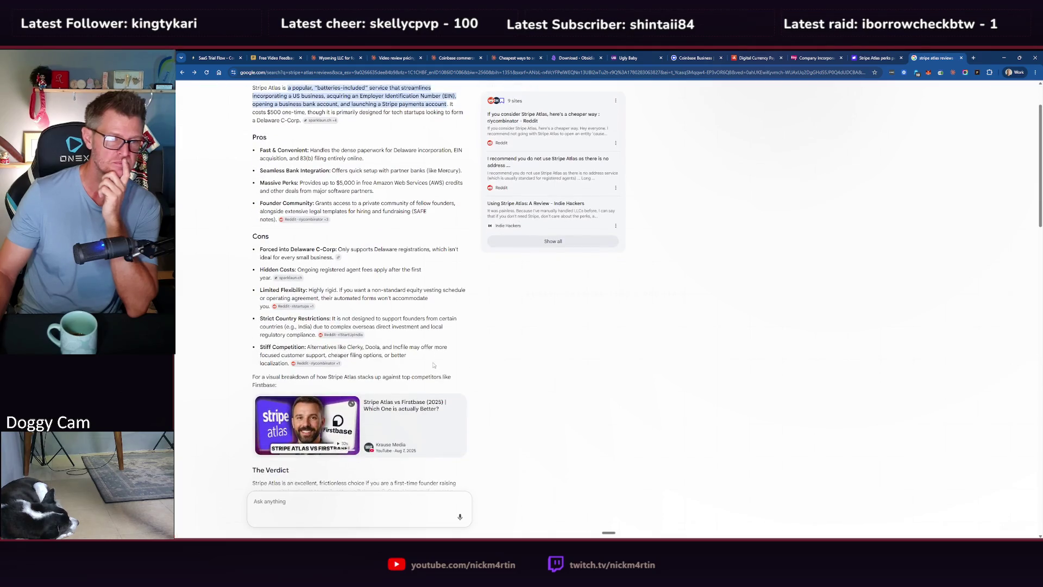
pyautogui.scroll(-3, 418, 328)
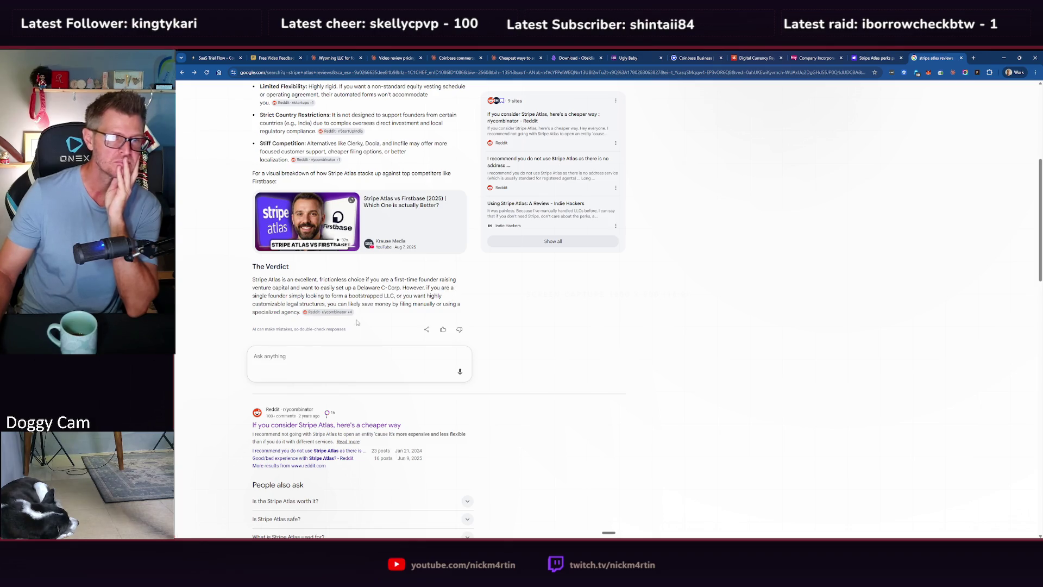
pyautogui.scroll(-6, 357, 323)
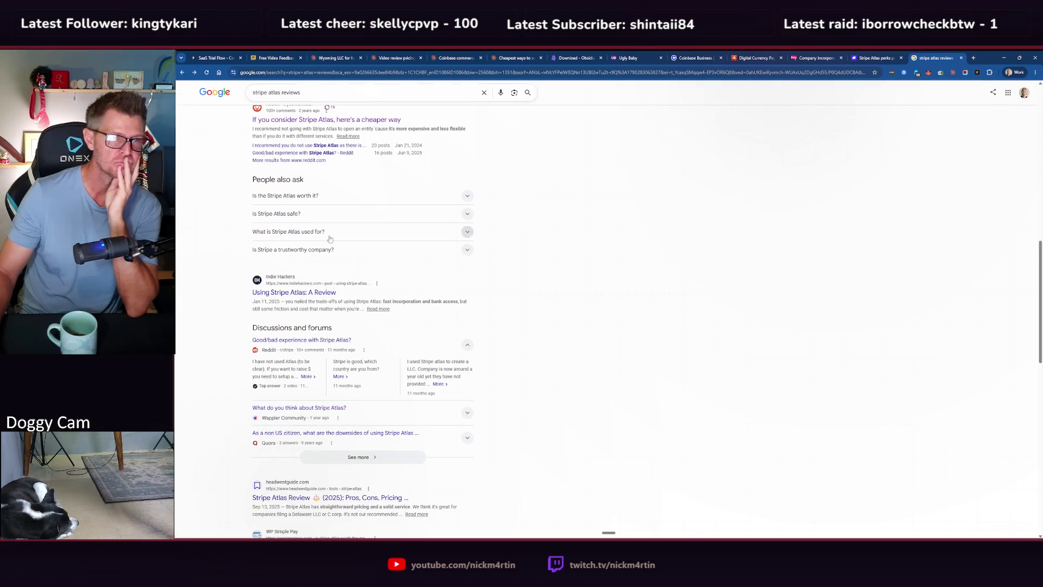
# Step: Expand the 'Is the Stripe Atlas worth it?' answer to its Good, Bad and Alternatives sections
pyautogui.click(311, 197)
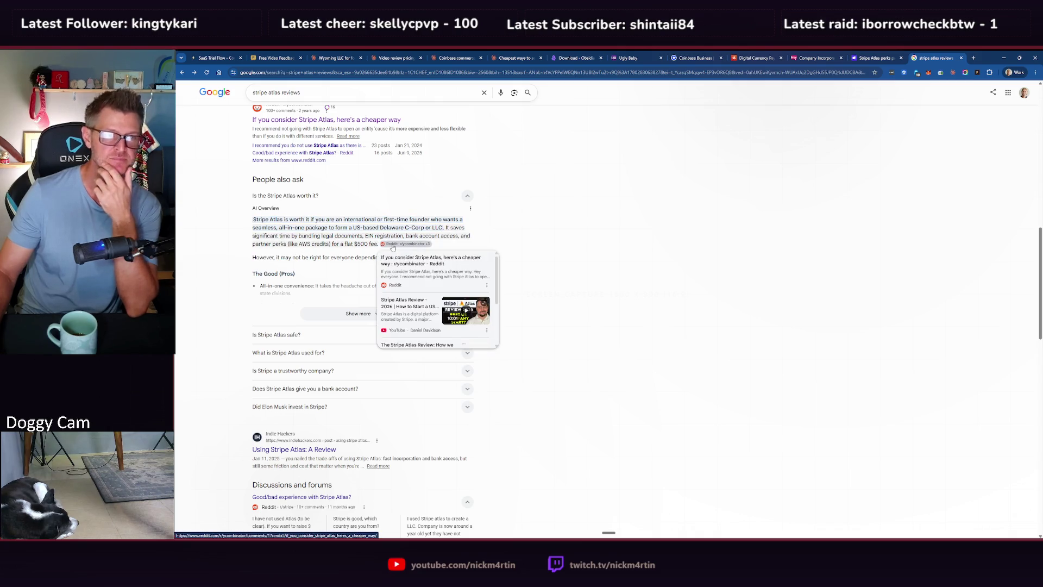
pyautogui.click(356, 314)
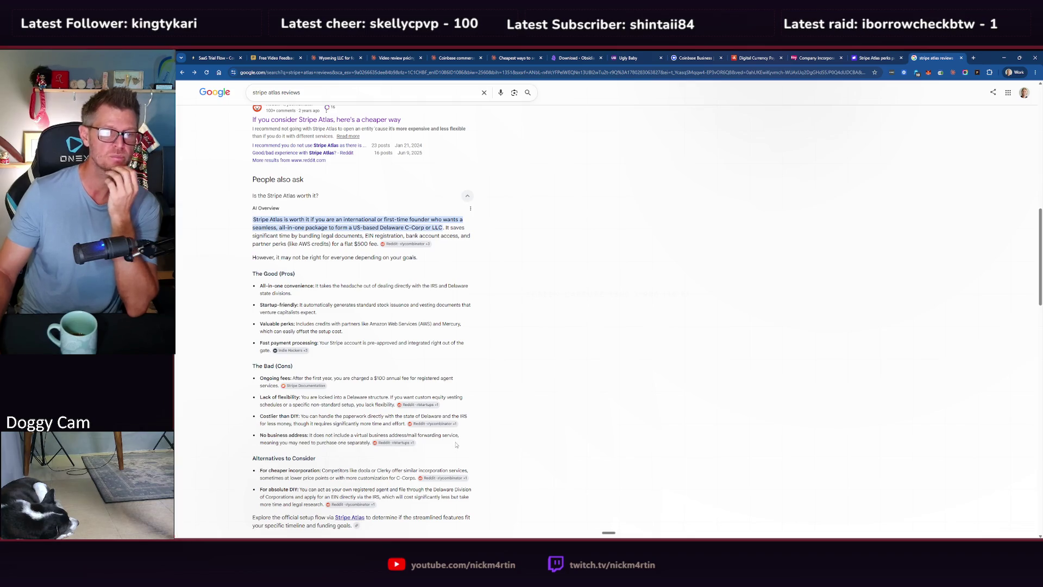
pyautogui.scroll(-2, 453, 440)
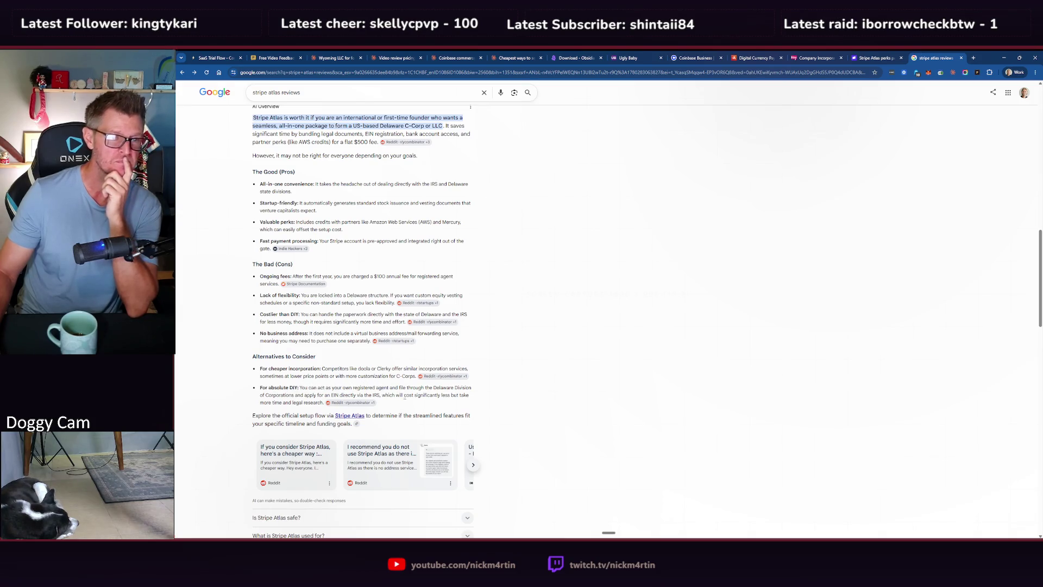
# Step: Search for 'wyoming llc' via the suggestion and scroll through the results
pyautogui.click(839, 74)
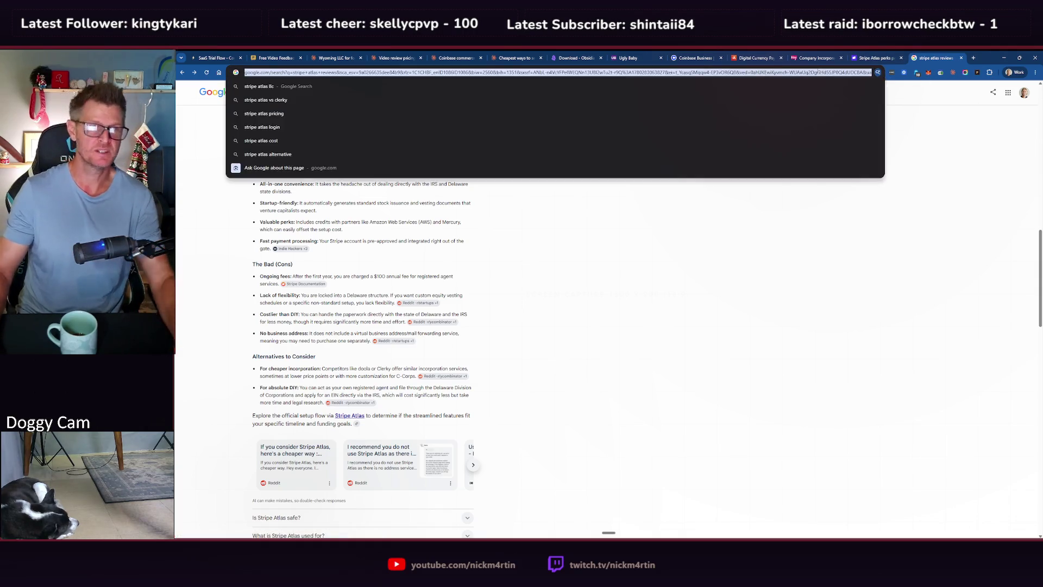
pyautogui.write('wy')
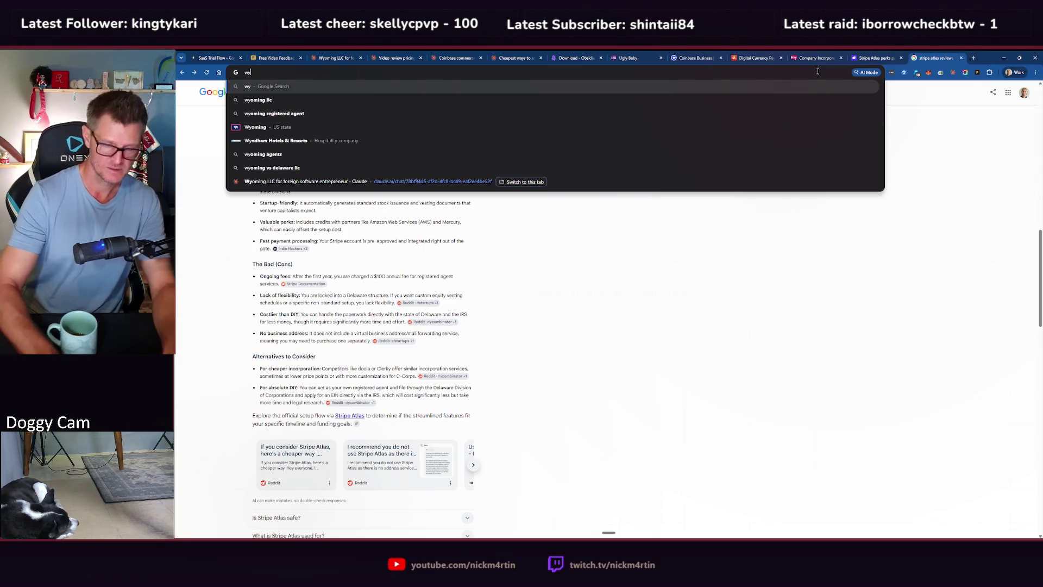
pyautogui.press('Down')
pyautogui.press('Return')
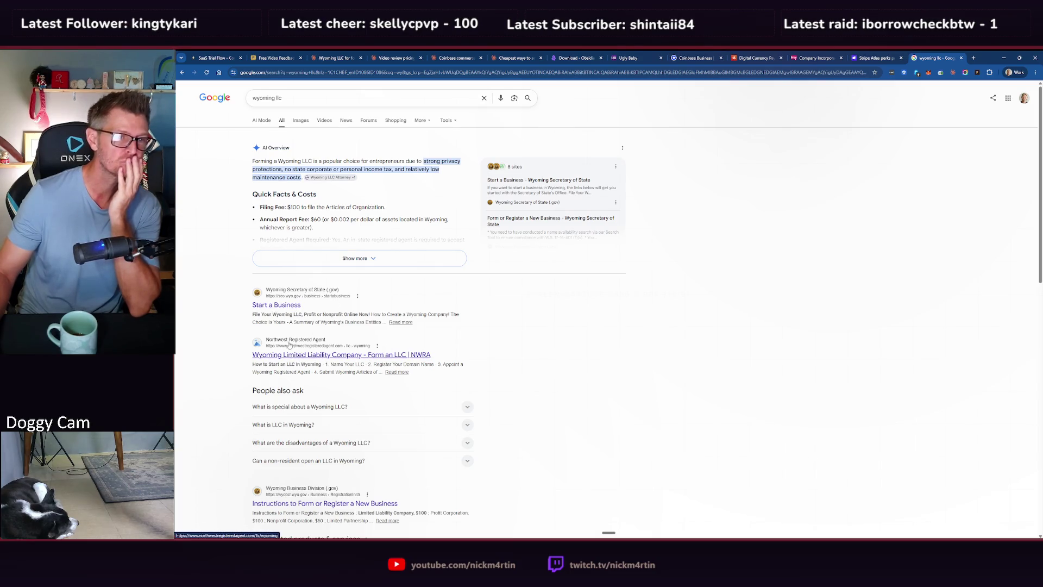
pyautogui.scroll(-3, 290, 344)
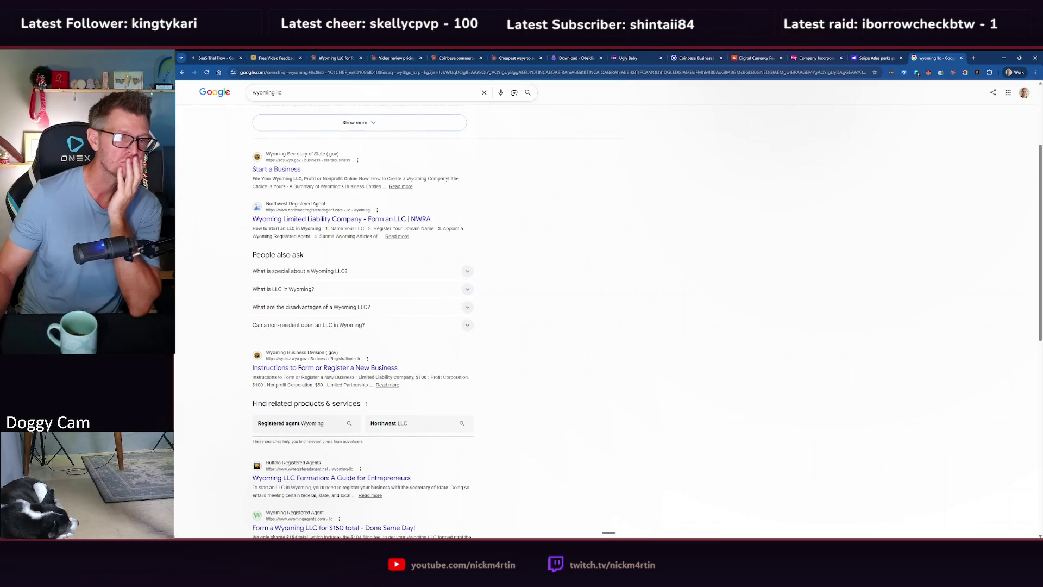
pyautogui.scroll(-3, 432, 371)
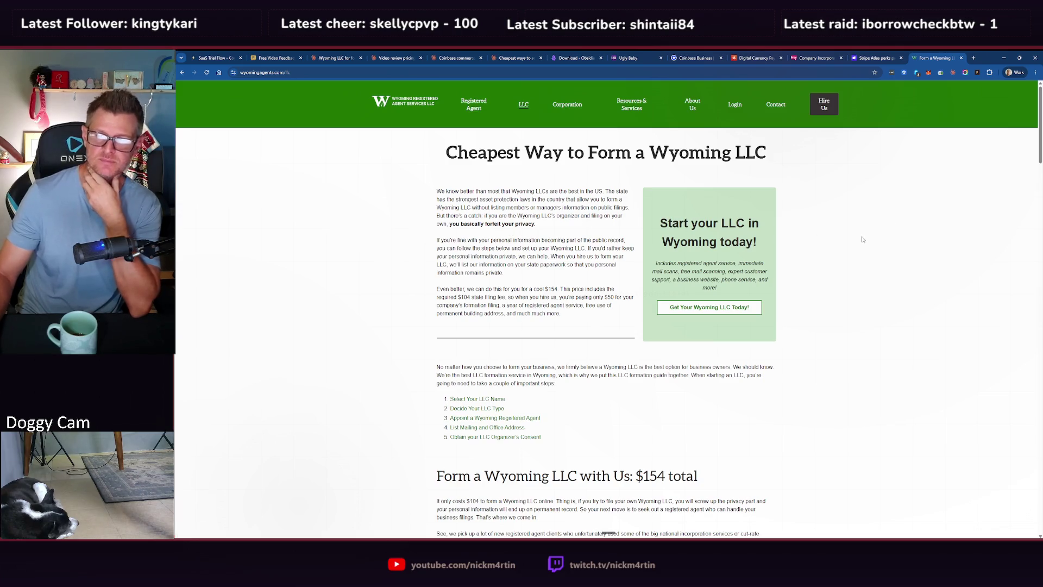
pyautogui.scroll(-1, 797, 328)
pyautogui.scroll(-2, 797, 328)
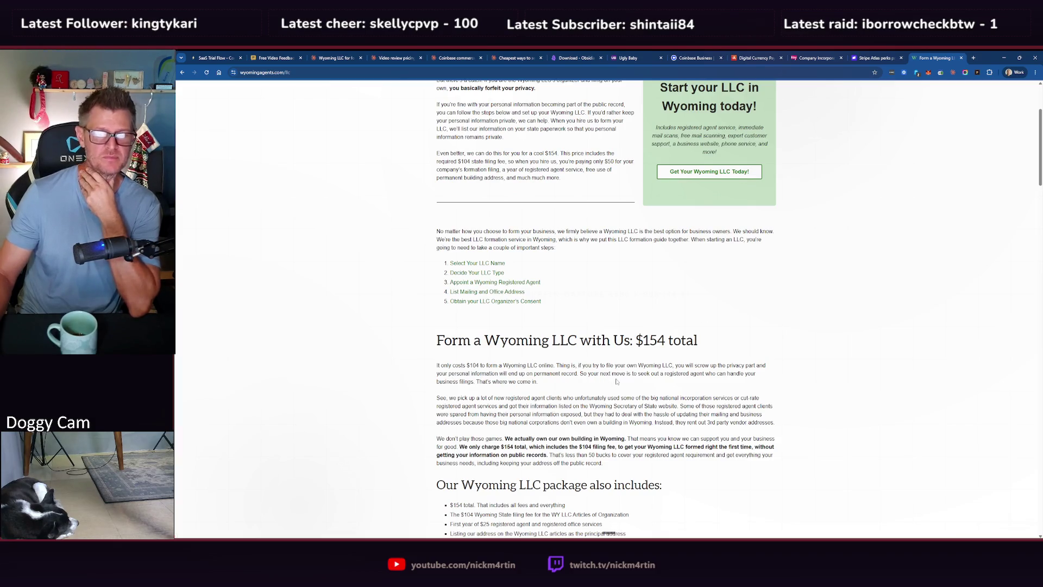
pyautogui.scroll(-1, 724, 369)
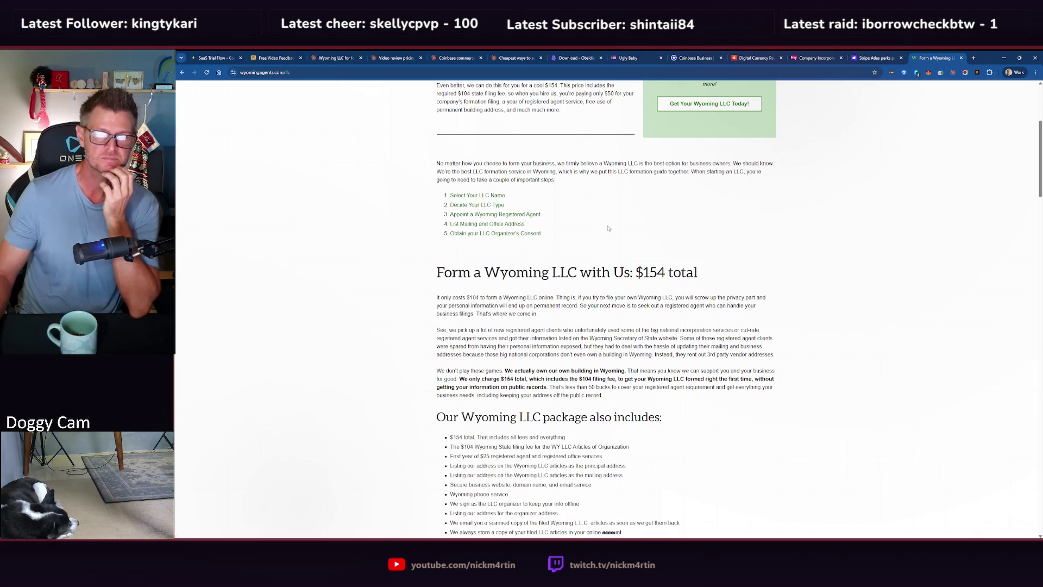
pyautogui.scroll(-1, 748, 323)
pyautogui.scroll(-3, 747, 323)
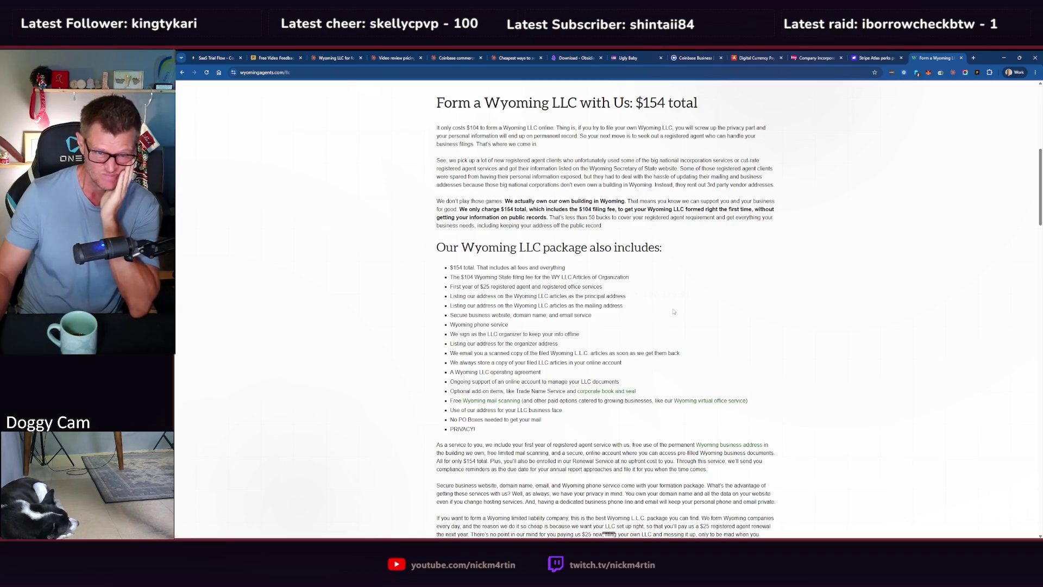
pyautogui.scroll(-3, 673, 311)
pyautogui.scroll(-3, 673, 308)
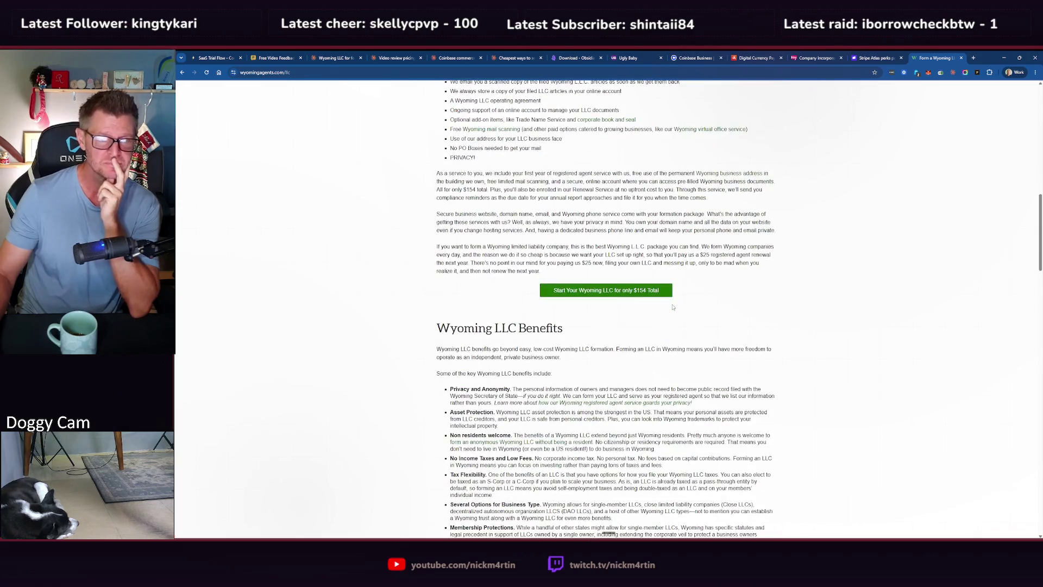
pyautogui.scroll(-3, 673, 308)
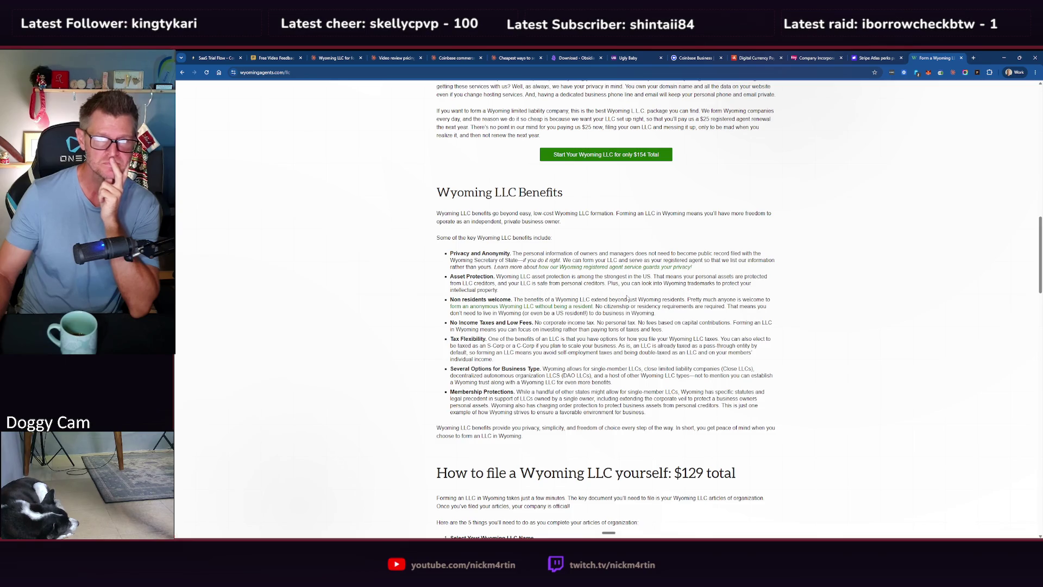
pyautogui.scroll(-3, 626, 297)
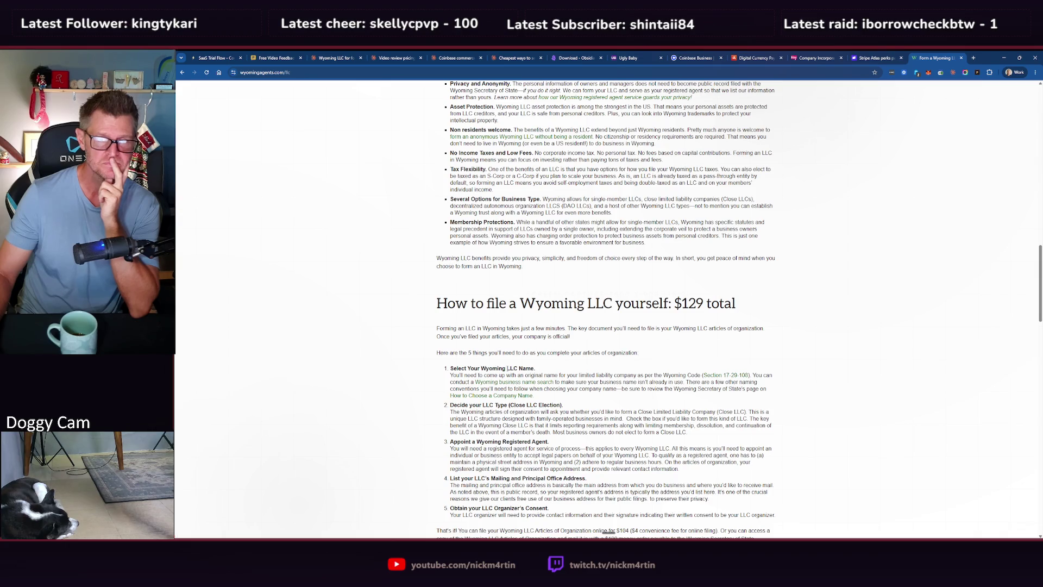
pyautogui.scroll(-1, 538, 356)
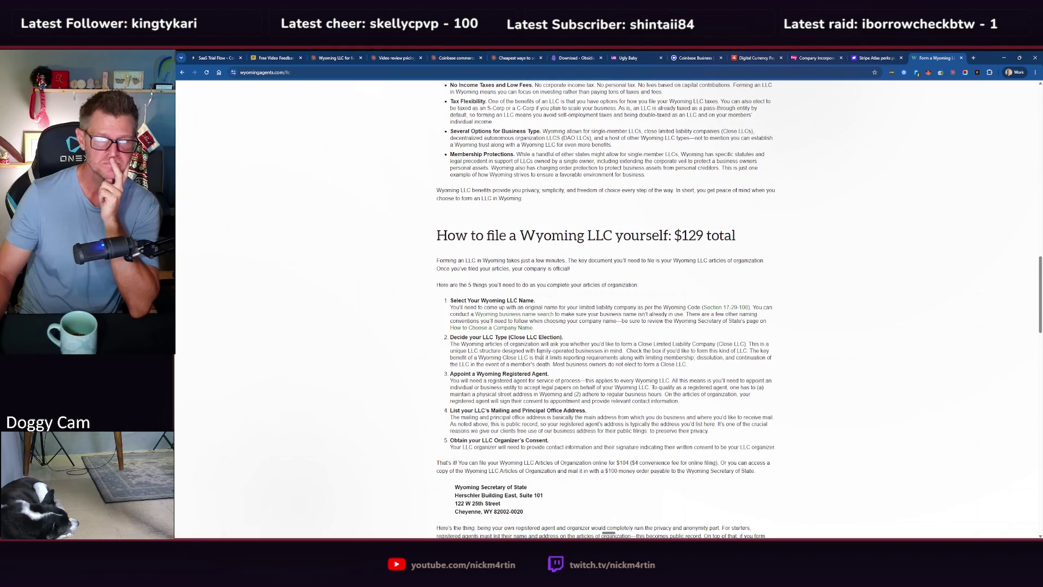
pyautogui.scroll(-5, 576, 350)
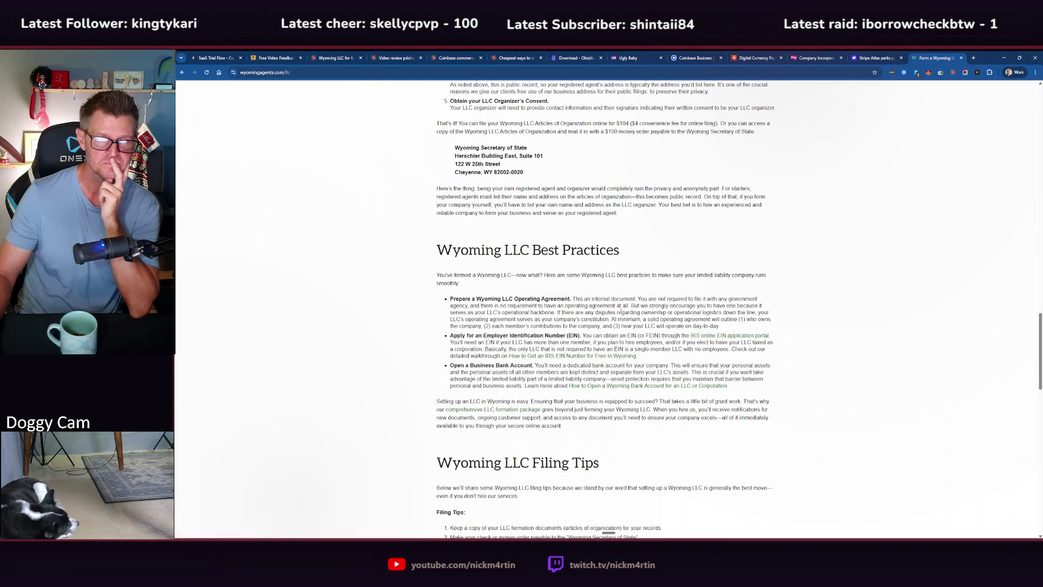
pyautogui.scroll(-3, 621, 312)
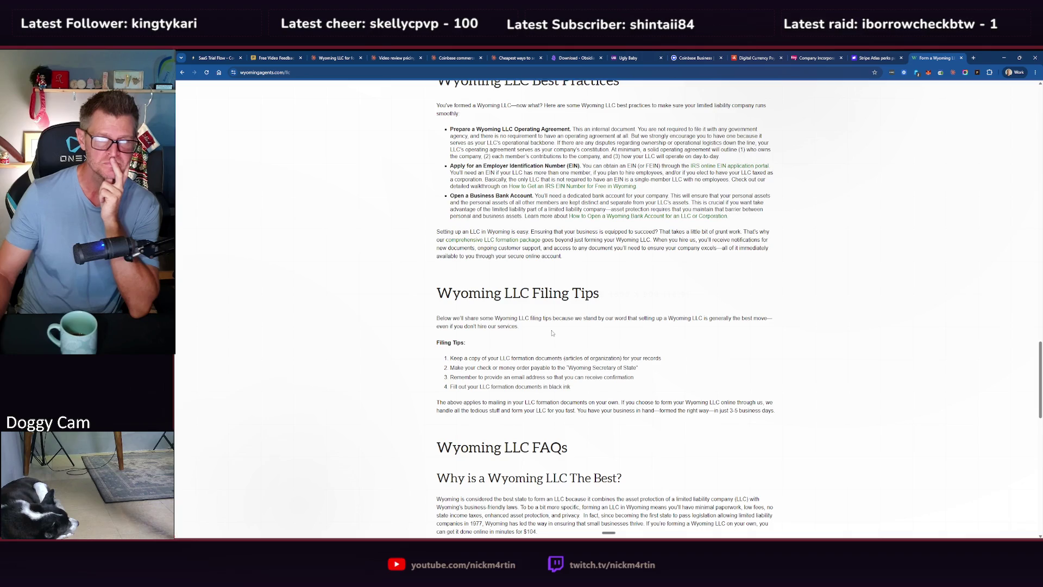
pyautogui.scroll(-4, 552, 333)
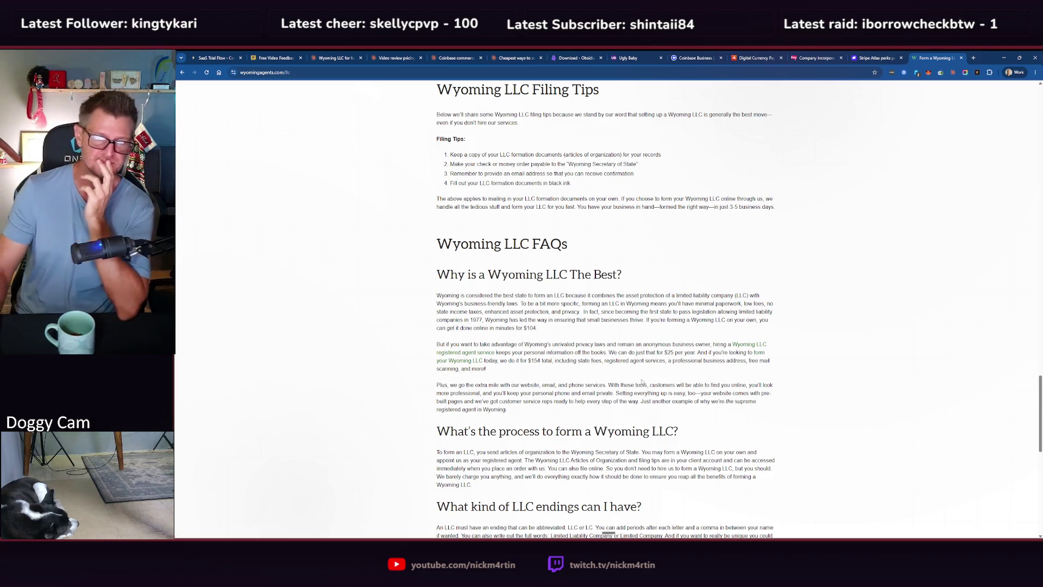
pyautogui.scroll(-2, 570, 350)
pyautogui.scroll(20, 654, 312)
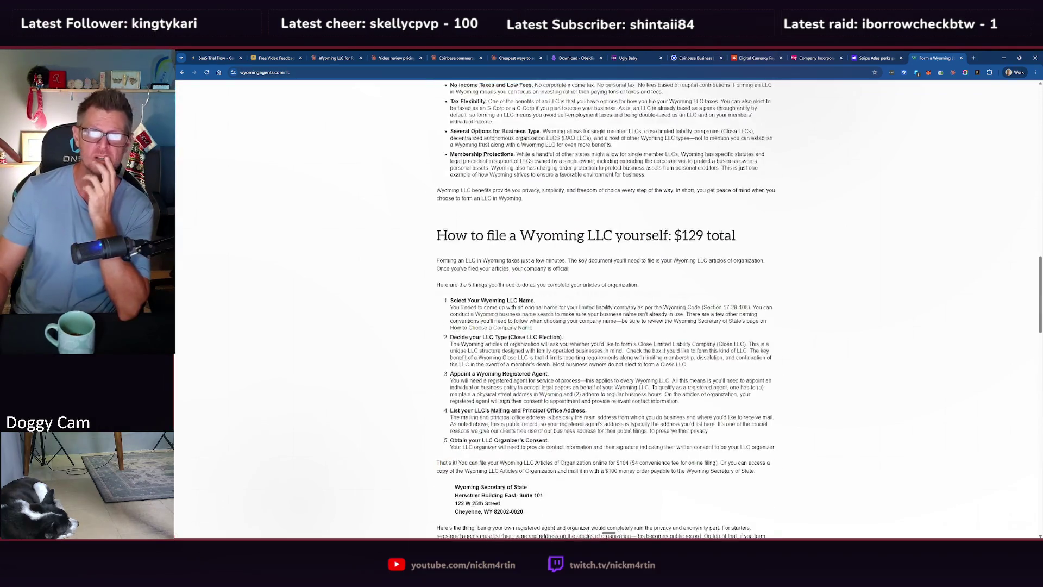
pyautogui.scroll(3, 625, 305)
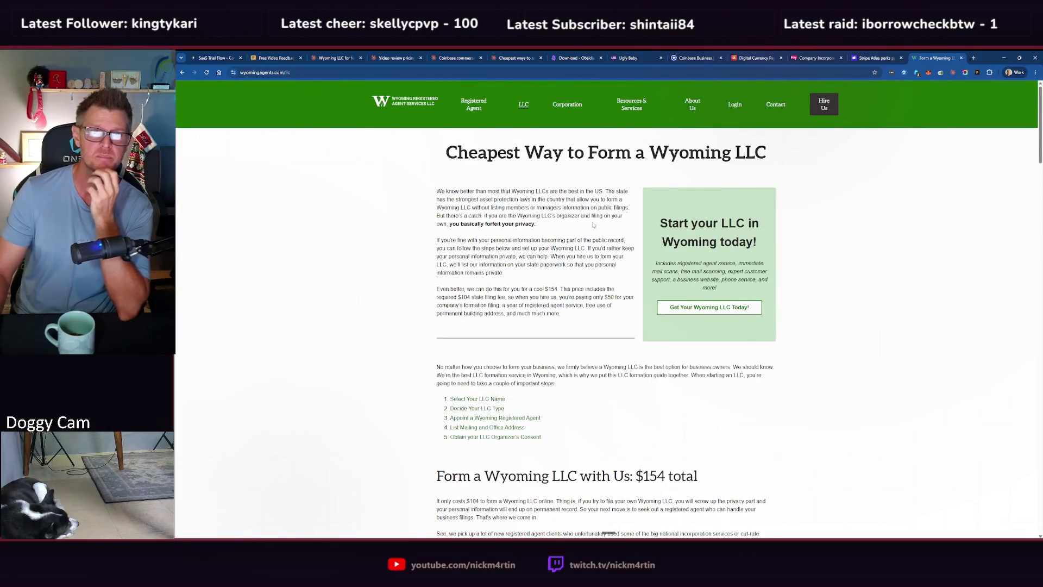
pyautogui.moveTo(523, 109)
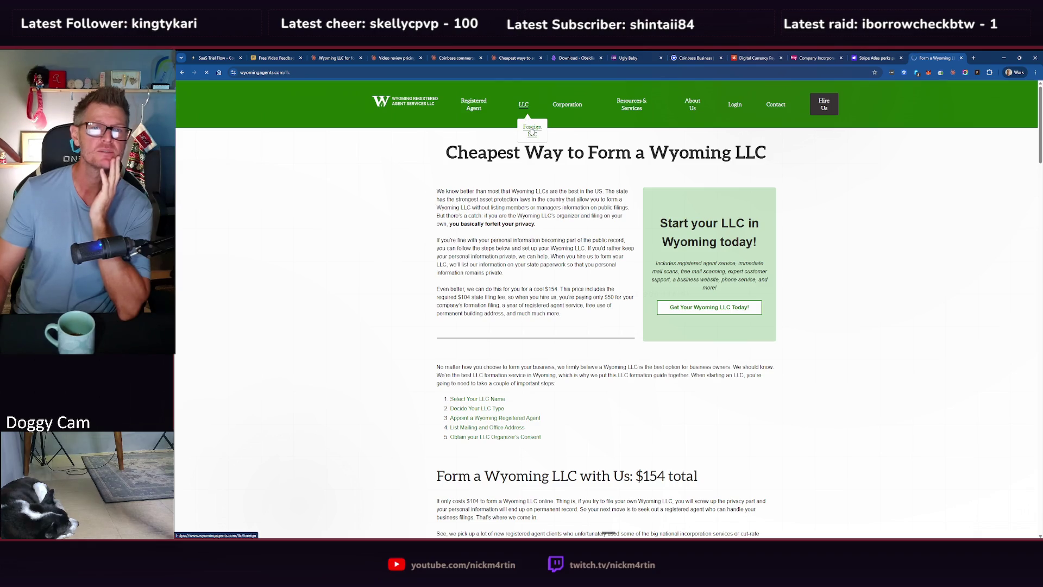
# Step: Open the Register a Wyoming Foreign LLC page and read its five steps, including the $100 state filing
pyautogui.click(532, 132)
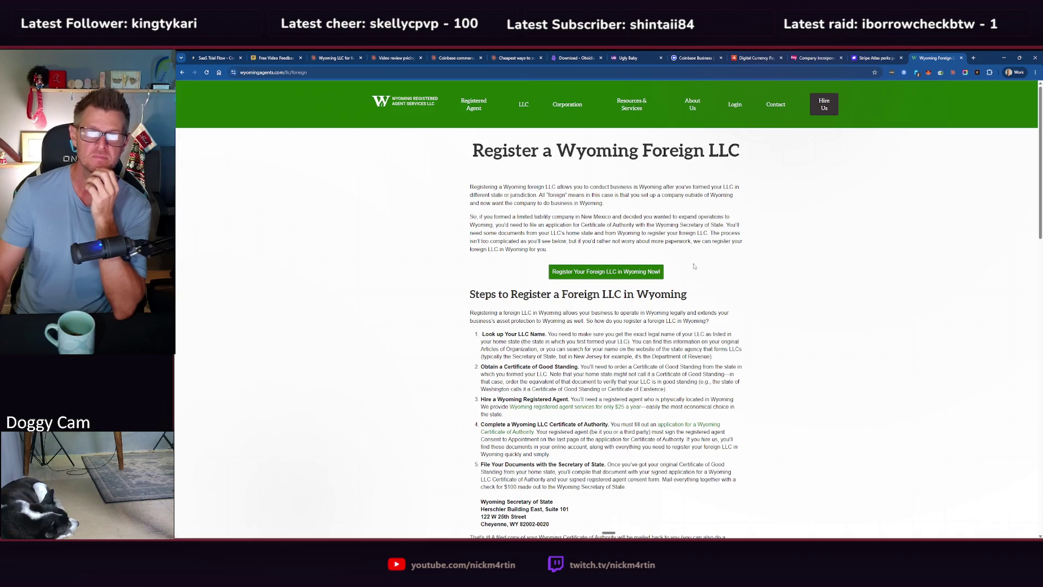
pyautogui.scroll(-2, 694, 264)
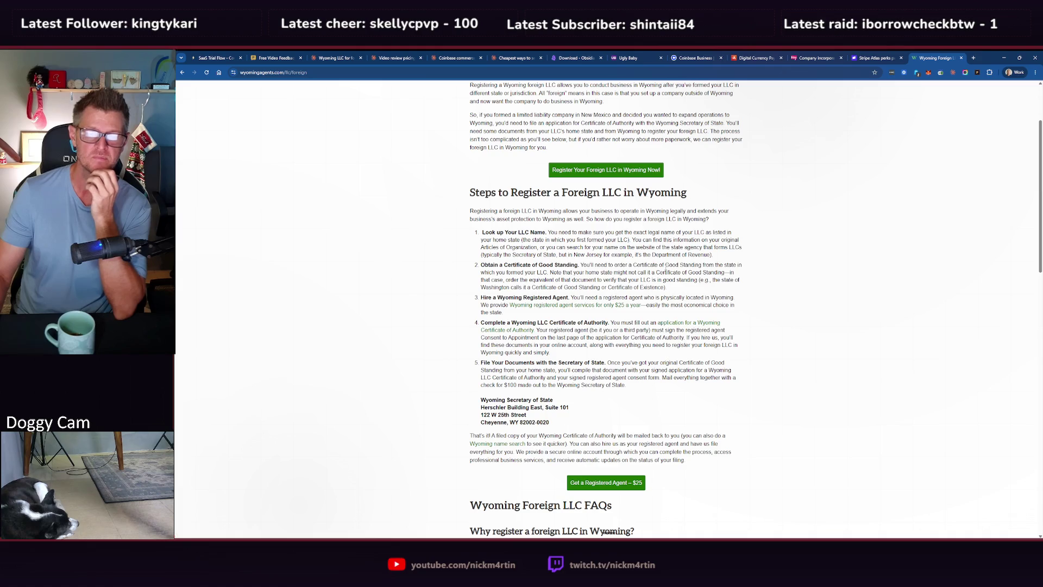
pyautogui.scroll(-3, 665, 270)
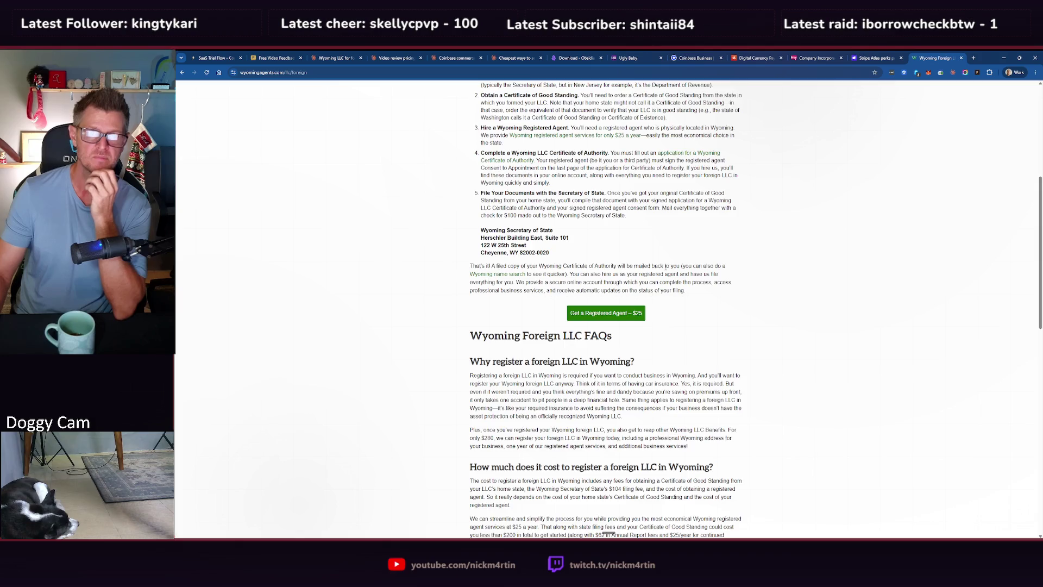
pyautogui.scroll(-3, 666, 267)
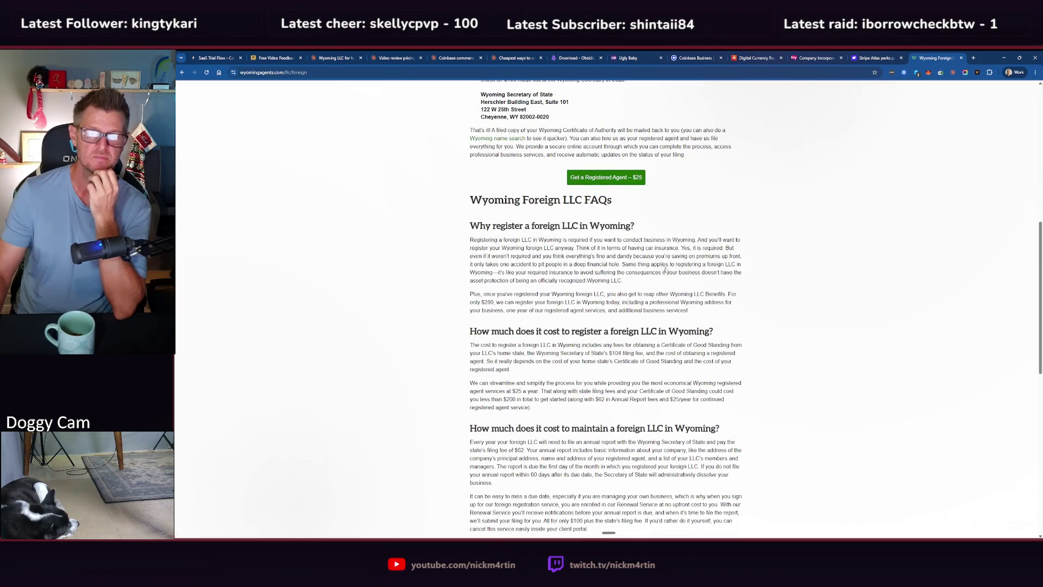
pyautogui.scroll(-2, 665, 270)
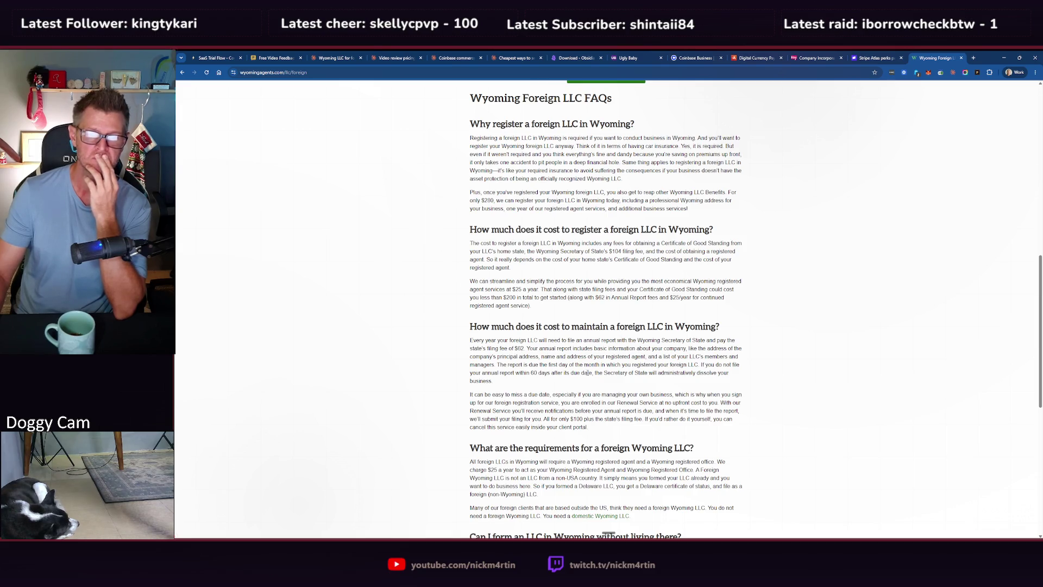
pyautogui.scroll(-3, 576, 367)
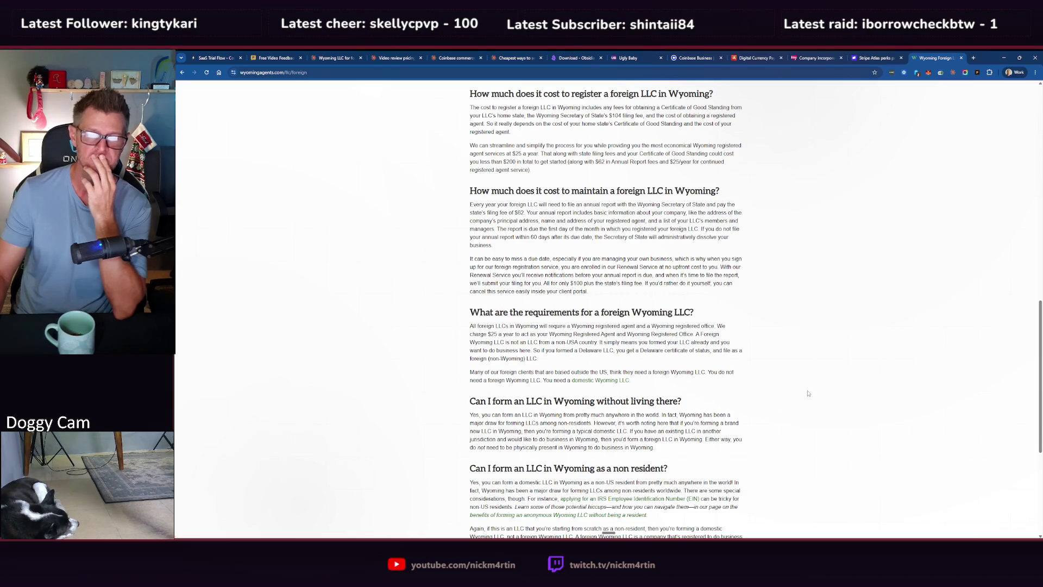
pyautogui.scroll(-2, 712, 372)
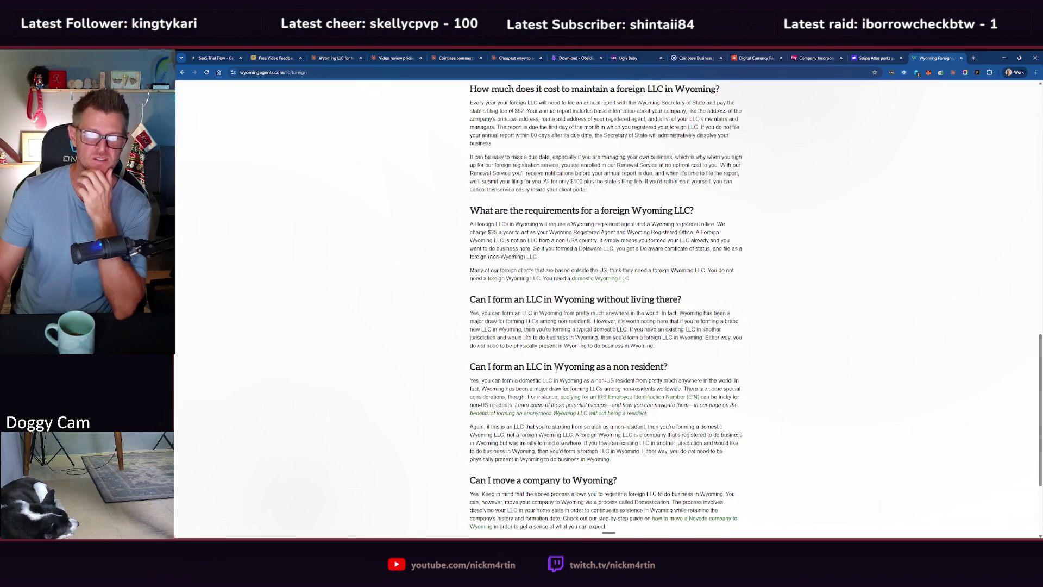
pyautogui.scroll(-2, 507, 321)
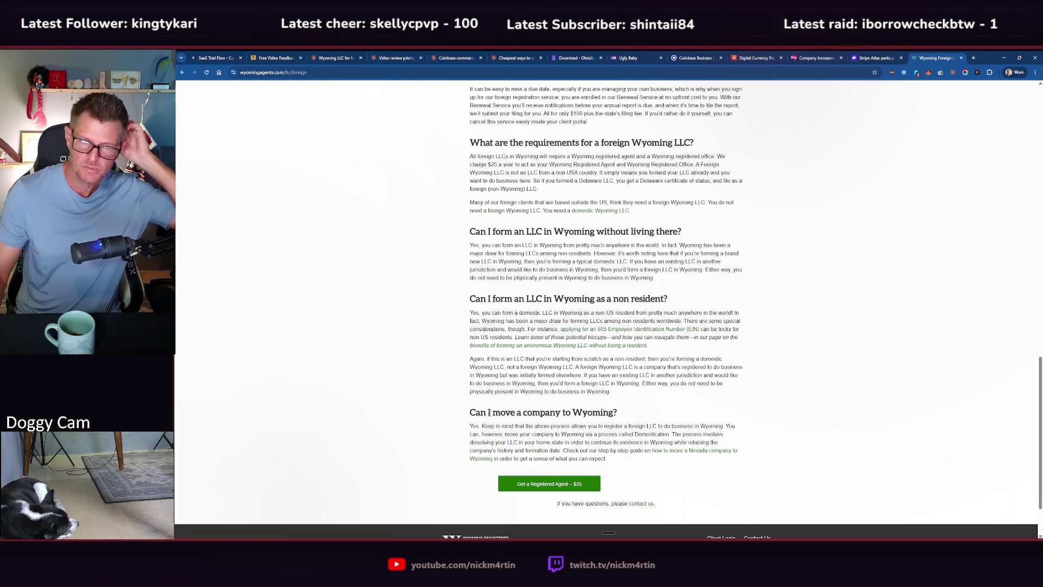
pyautogui.scroll(-2, 679, 402)
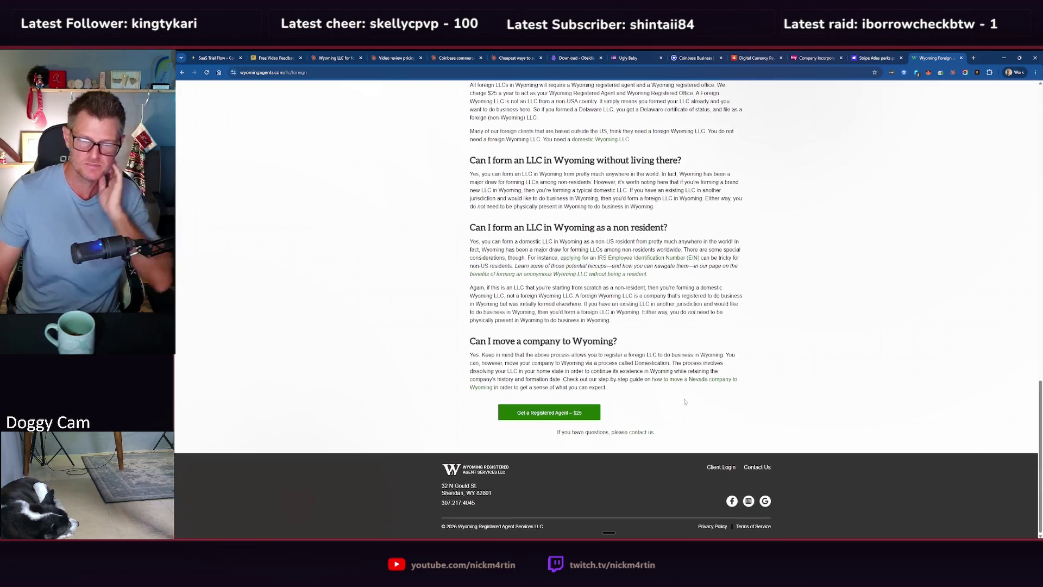
pyautogui.scroll(15, 678, 396)
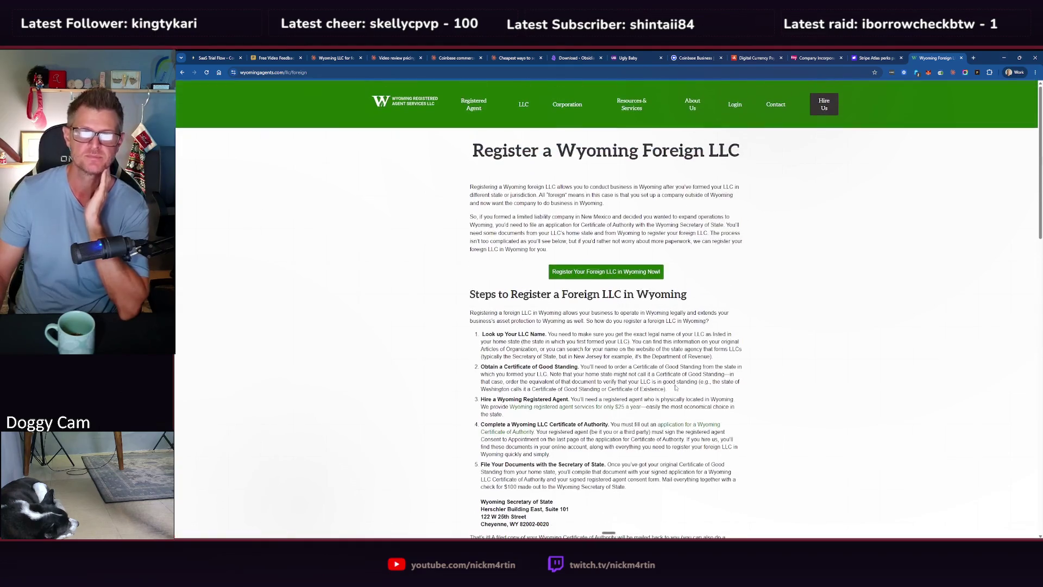
# Step: Open the $125 Wyoming foreign LLC registration checkout, then return to the Coinbase Commerce chat
pyautogui.click(626, 271)
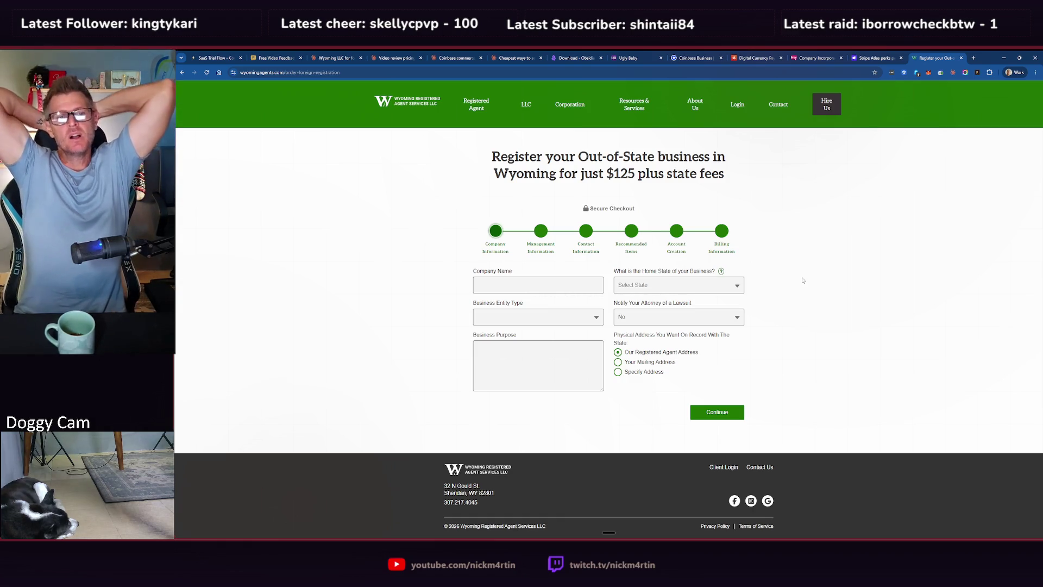
pyautogui.hotkey('ctrl', '5')
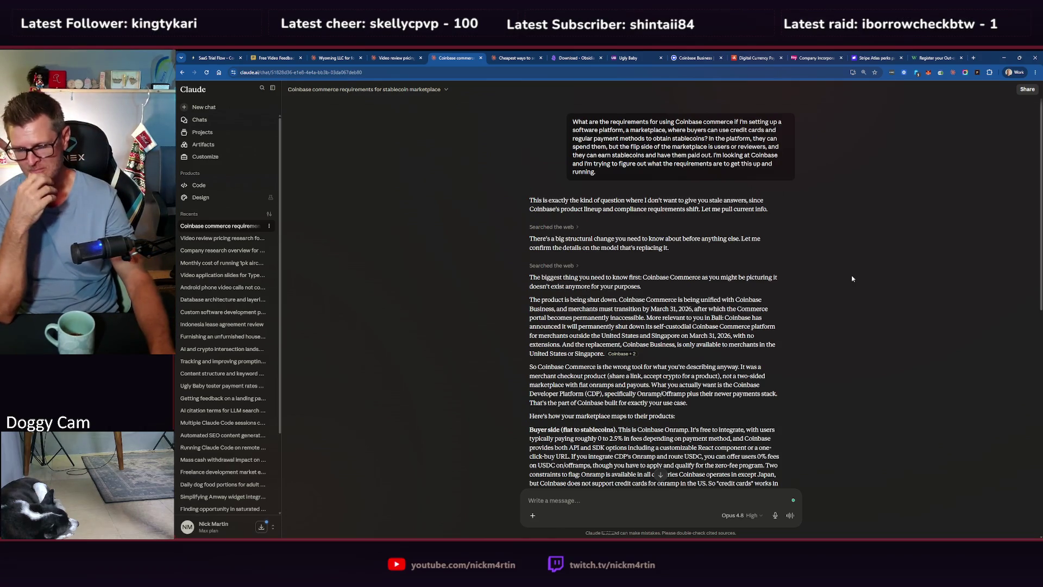
pyautogui.scroll(-15, 763, 330)
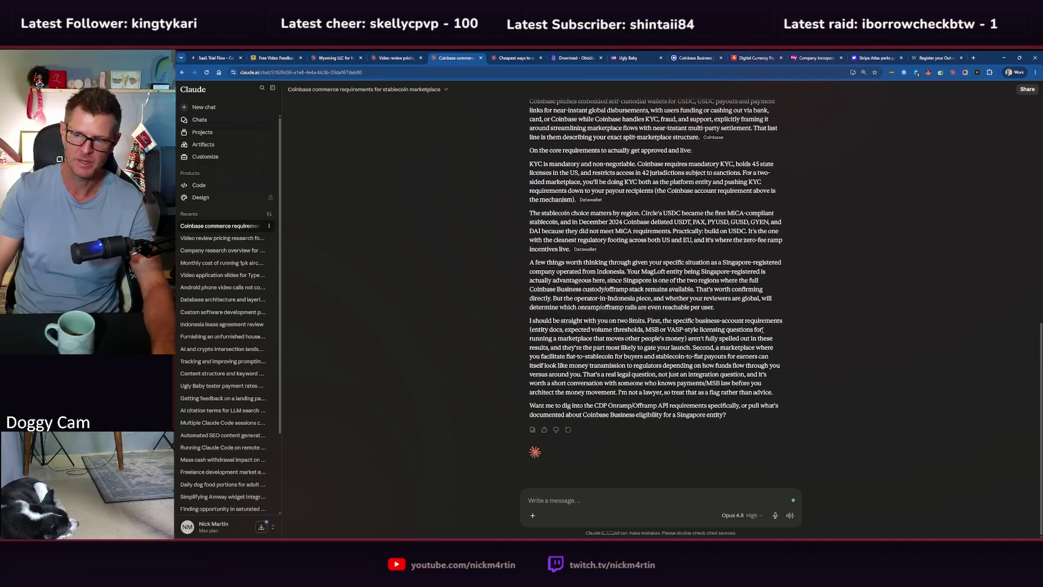
pyautogui.click(589, 506)
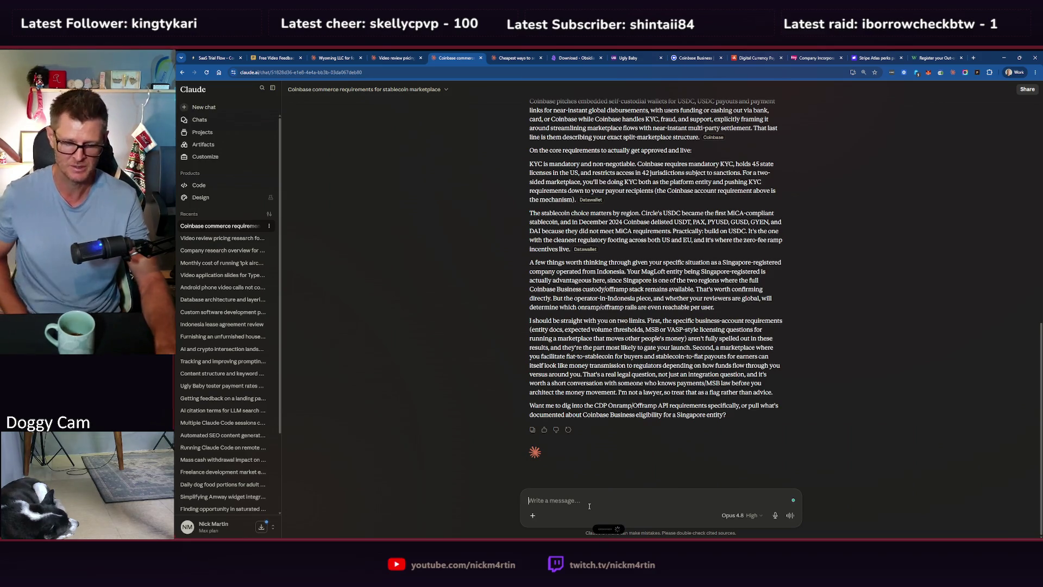
# Step: Send Claude the Wyoming LLC plus Stripe plan with $50 minimum payouts, then reopen it for editing
pyautogui.write("I'm trying to think of the easiest and fastest way to set something up that we can actually run and test. My consideration now is forming a Wyoming LLC. I'll share a link to their website. You can research that and then sign up for a Stripe account using the Wyoming LLC company that gives us access to just regular Stripe payments. That way we could sell our packages, and as for payouts, we could set a minimum payout of $50 and we could even charge the fee to the user. Whatever the fee is, we would just subtract that from their amount that they want to withdraw. I think this is the easiest and simplest way to get something up and running. Before we start looking into stablecoins, please go ahead and research this and create a new comparison table. All other parameters are the same: the 30/70 payout between buyers and reviewers and the buyer packages.")
pyautogui.press('Return')
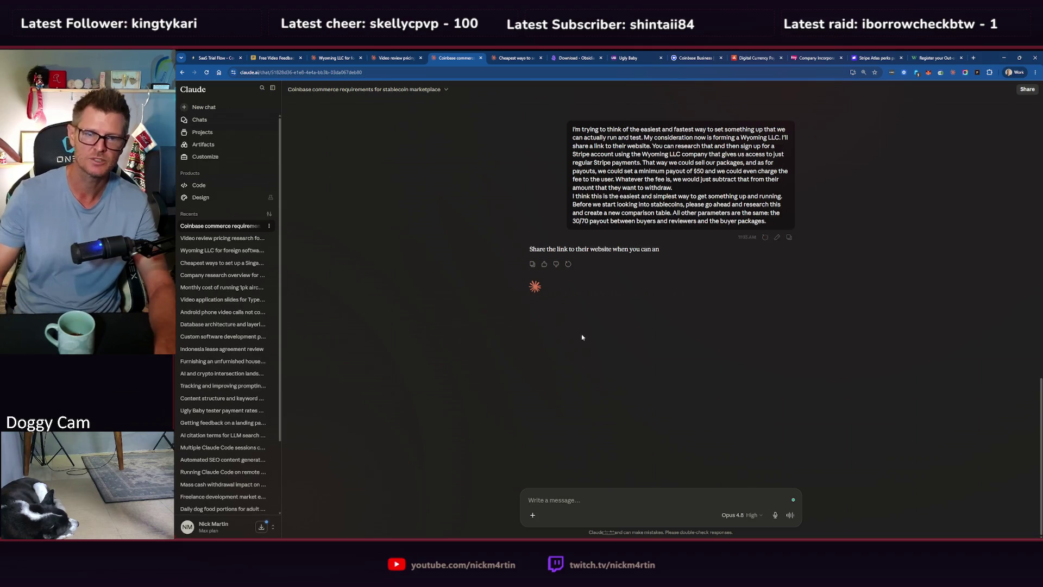
pyautogui.click(777, 237)
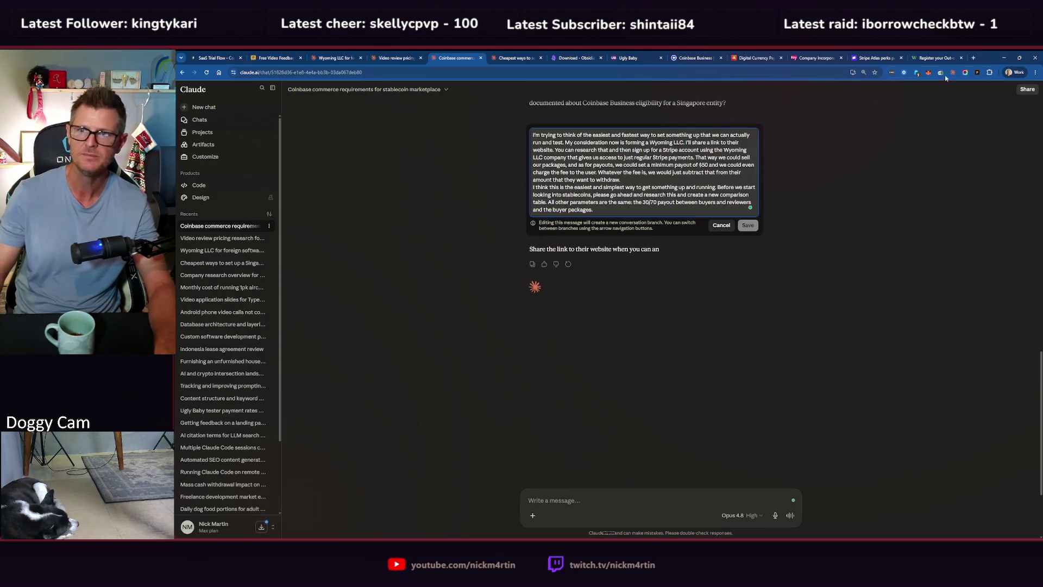
pyautogui.click(934, 58)
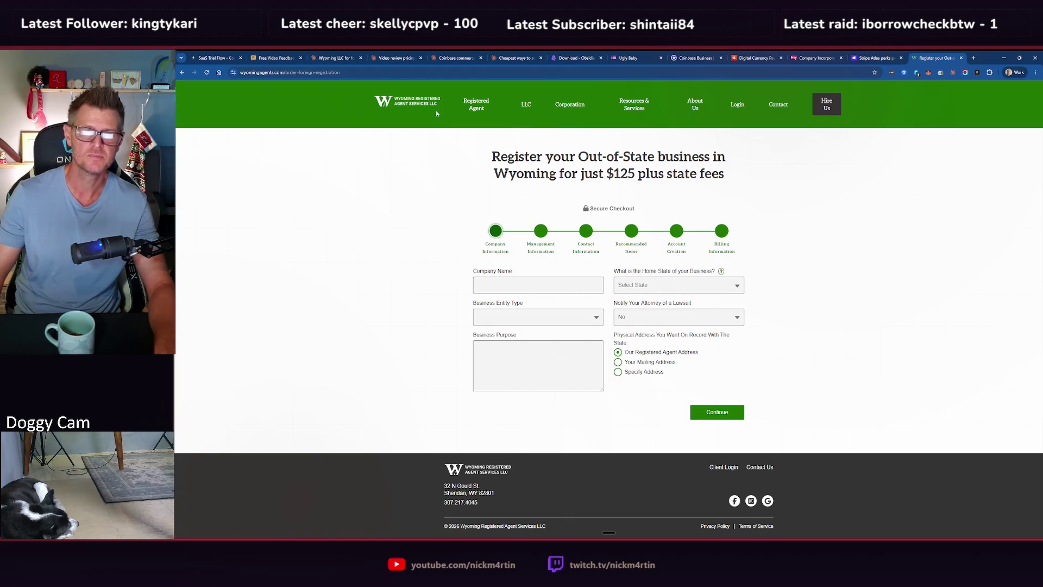
# Step: Find the wyomingagents.com 'Cheapest Way to Form a Wyoming LLC' page and copy its URL back to Claude
pyautogui.click(416, 104)
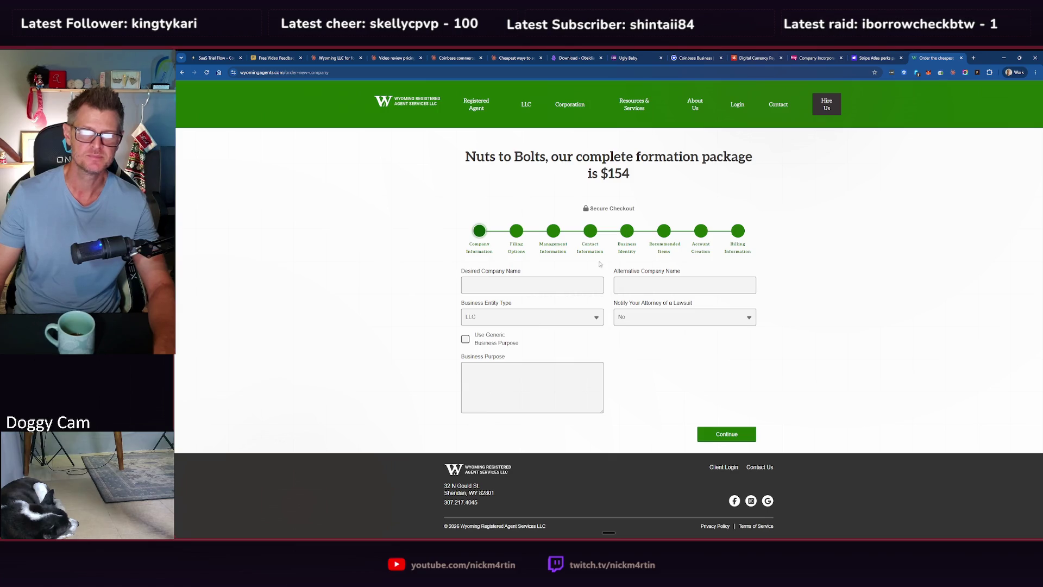
pyautogui.click(411, 101)
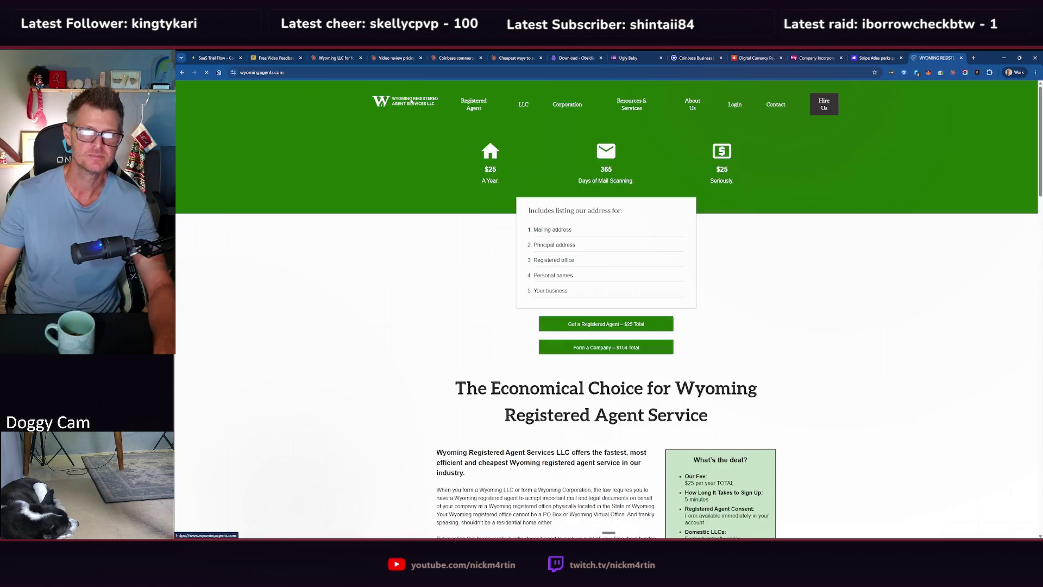
pyautogui.click(525, 106)
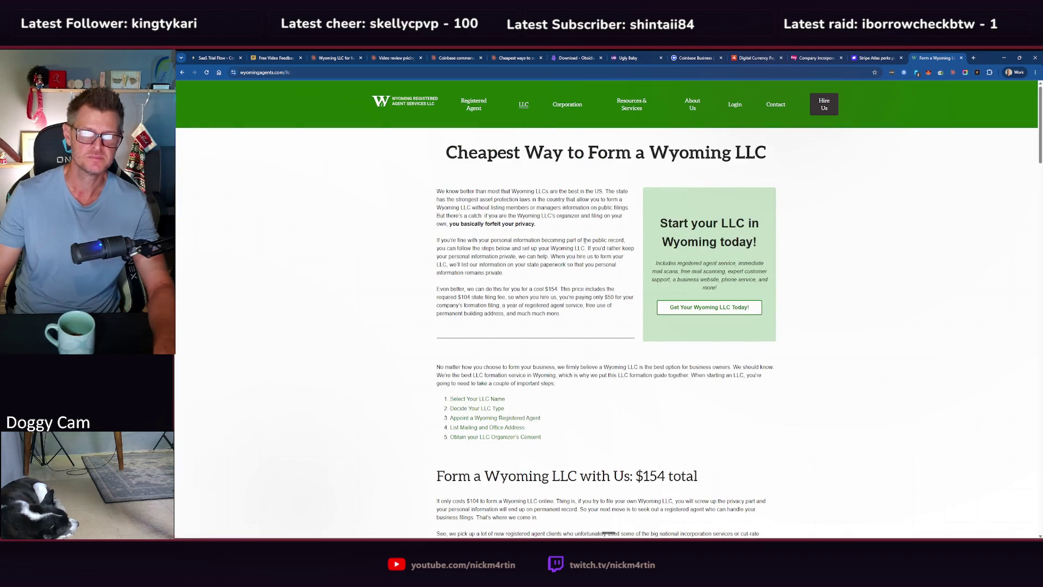
pyautogui.click(434, 71)
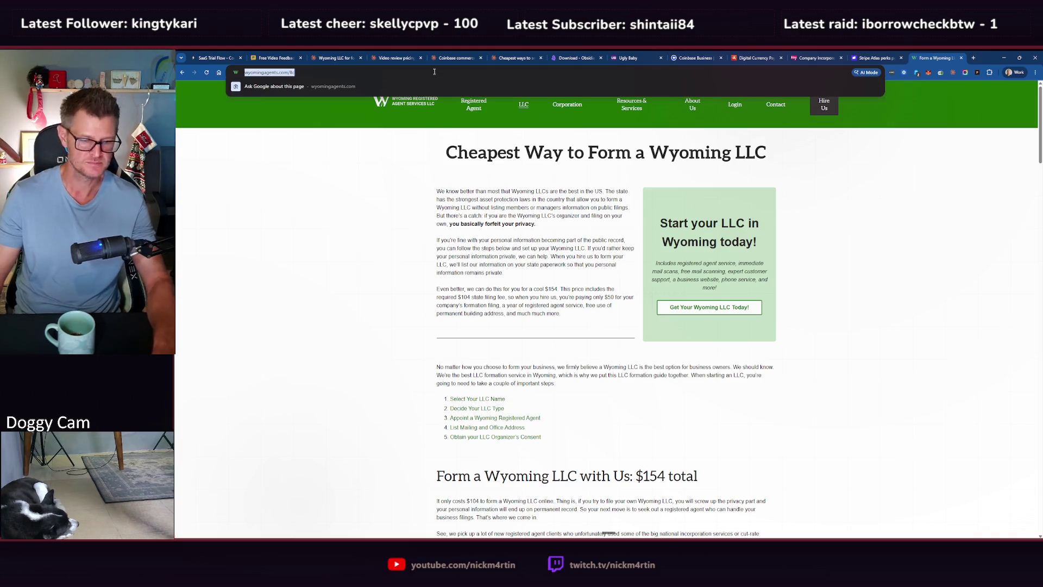
pyautogui.hotkey('ctrl', '5')
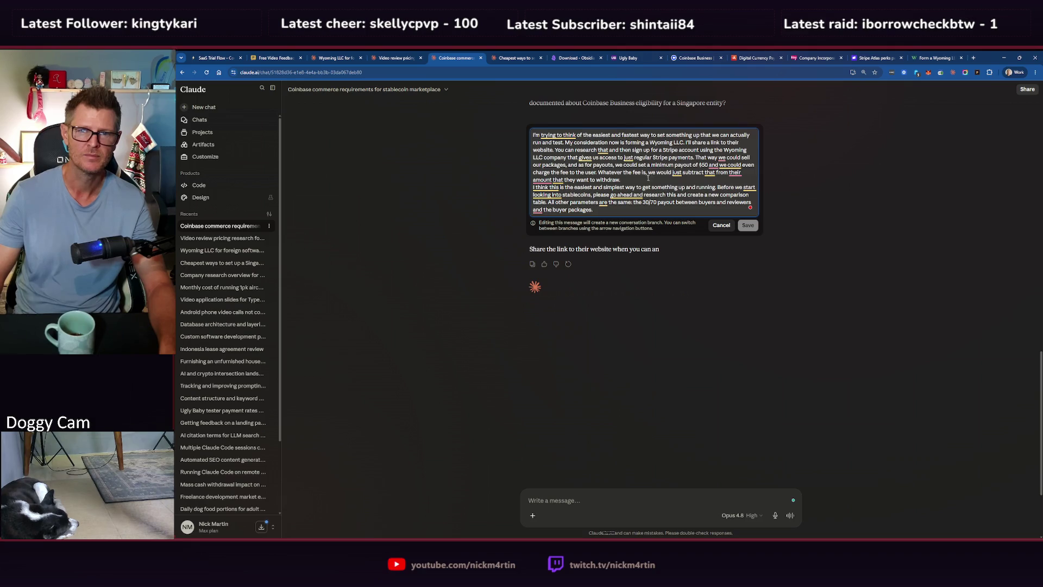
# Step: Paste the wyomingagents.com/llc link after 'withdraw.' in the edited message and resubmit it
pyautogui.write('https://www.wyomingagents.com/llc')
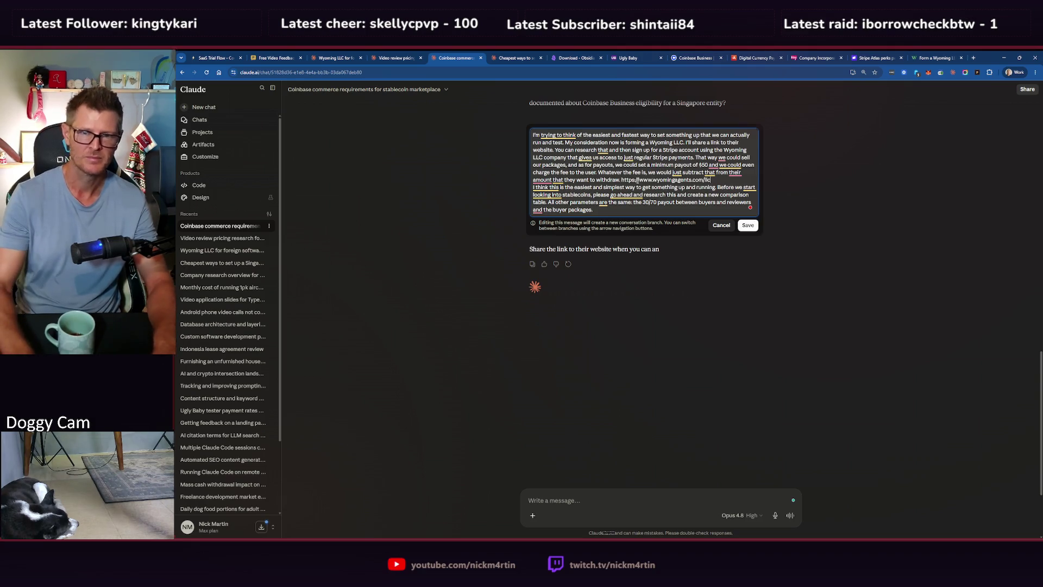
pyautogui.press('Return')
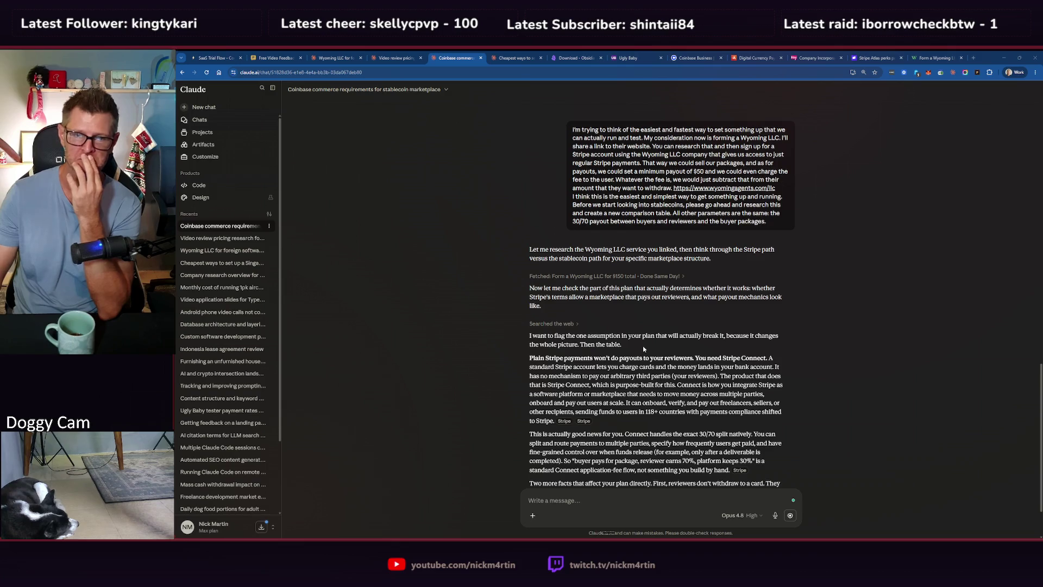
# Step: Read through Claude's Stripe Connect versus Coinbase stablecoin comparison table, highlighting the 'Lower regulatory risk' cell
pyautogui.scroll(-2, 598, 277)
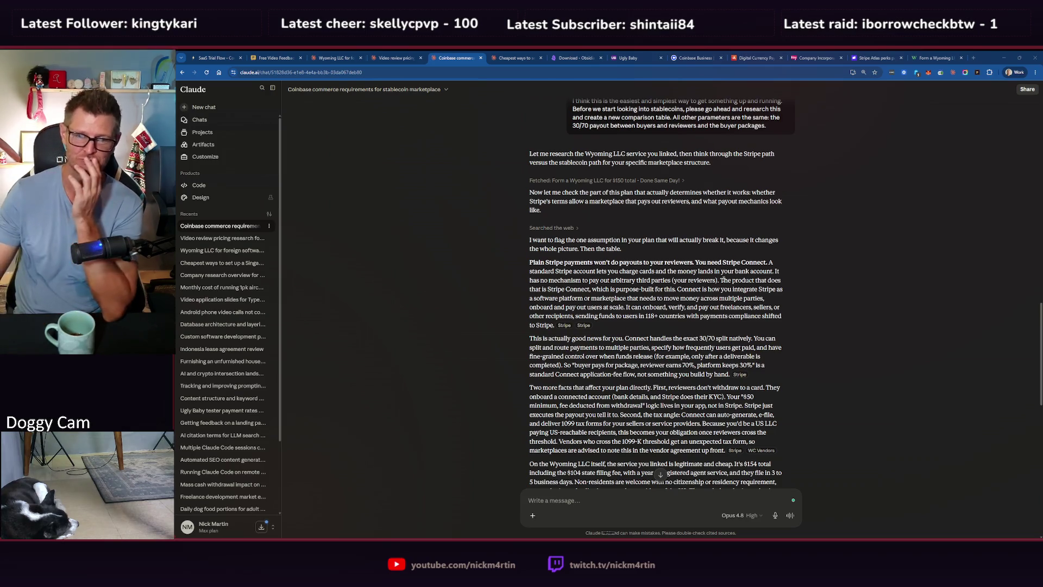
pyautogui.scroll(-3, 755, 371)
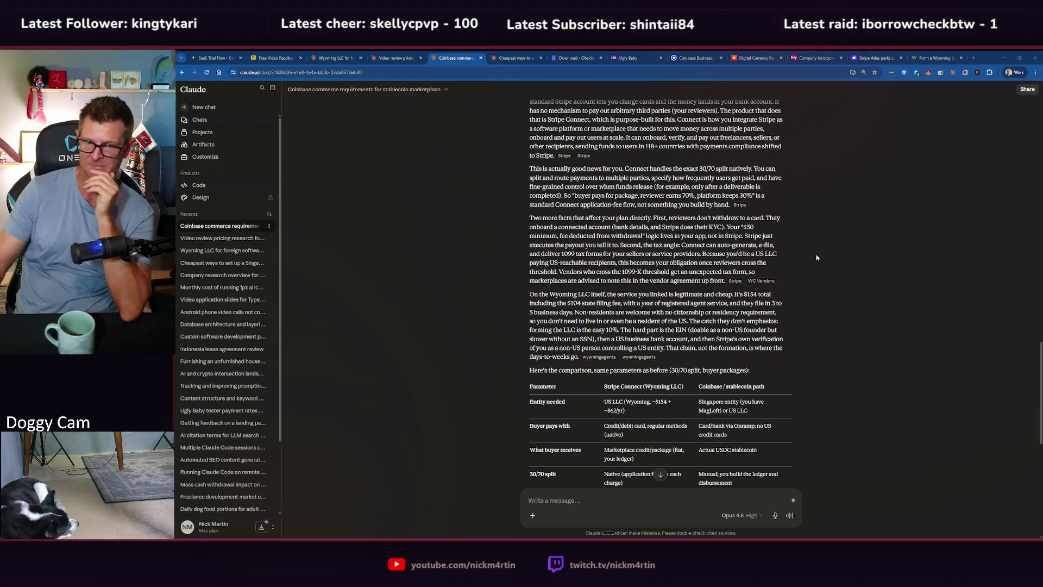
pyautogui.scroll(-2, 823, 402)
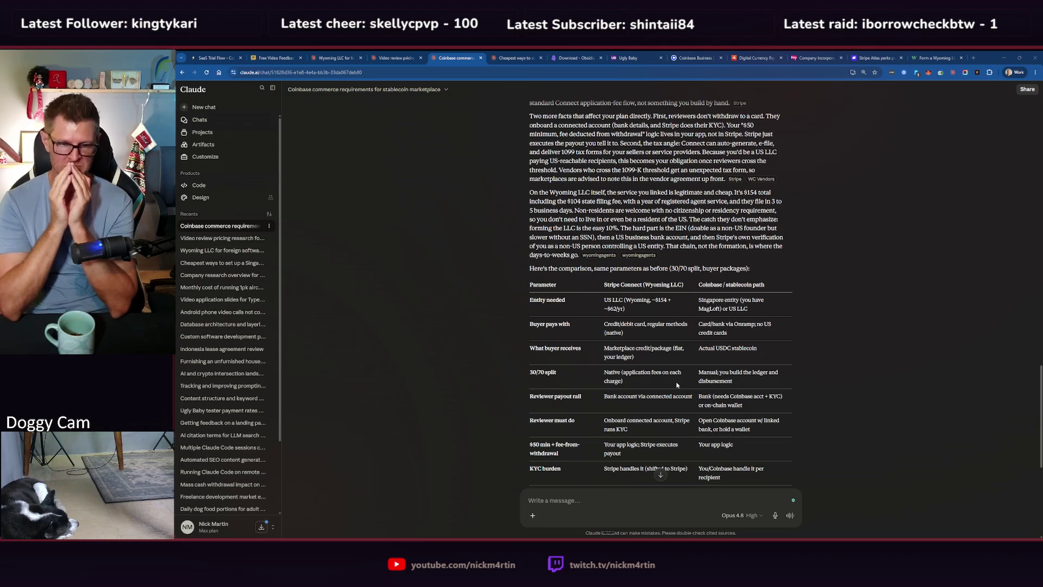
pyautogui.scroll(-2, 694, 377)
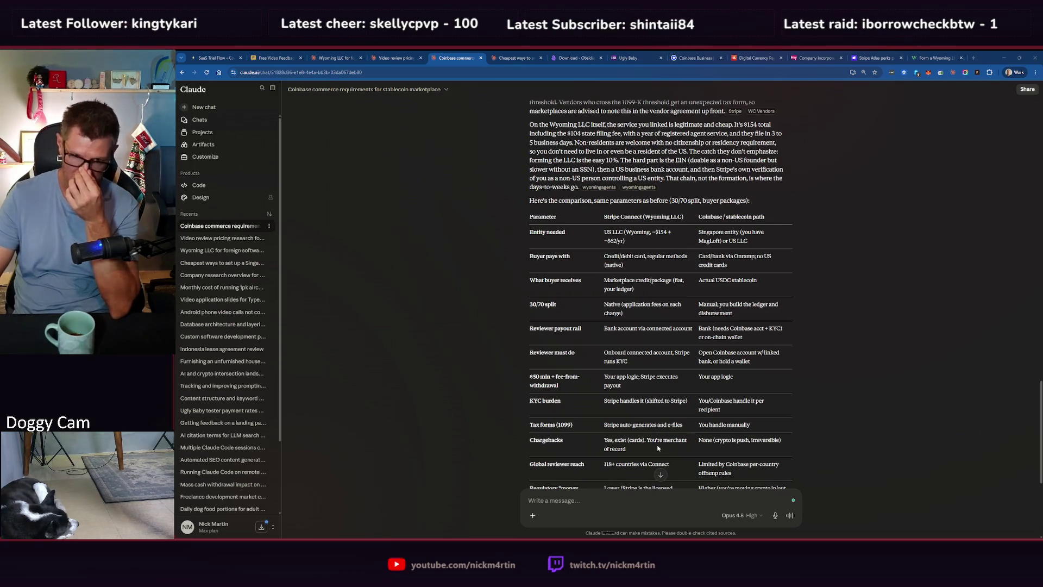
pyautogui.scroll(-2, 658, 448)
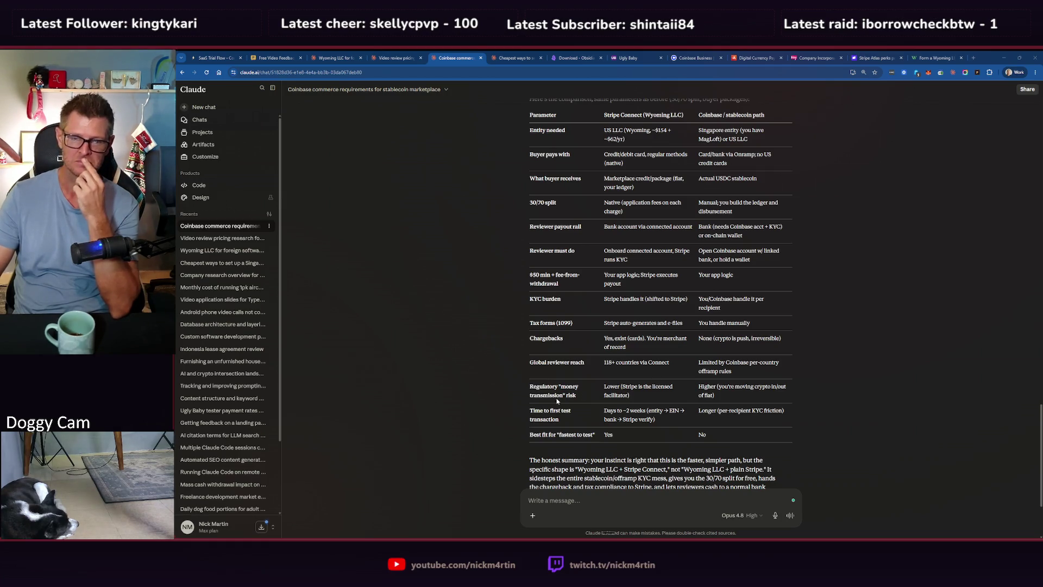
pyautogui.tripleClick(640, 395)
pyautogui.click(636, 399)
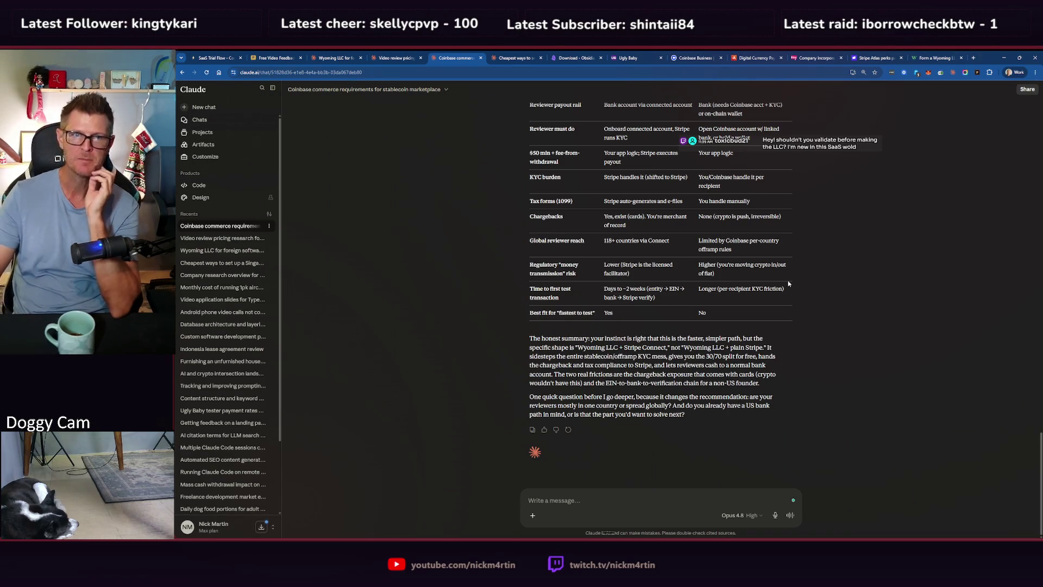
pyautogui.click(973, 58)
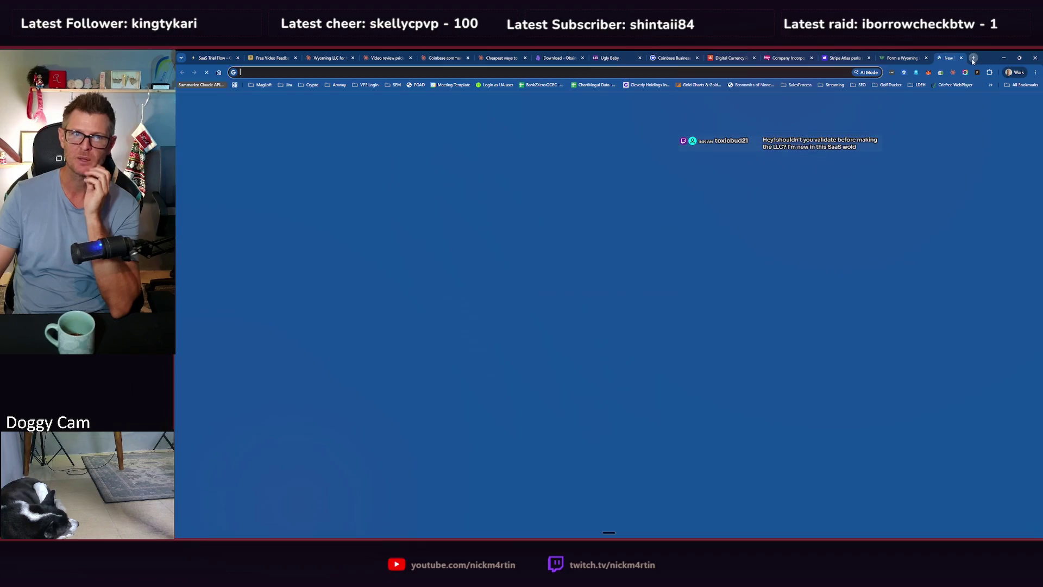
# Step: Load peerpull.com in the new tab from the address-bar suggestion
pyautogui.write('peee')
pyautogui.press('BackSpace')
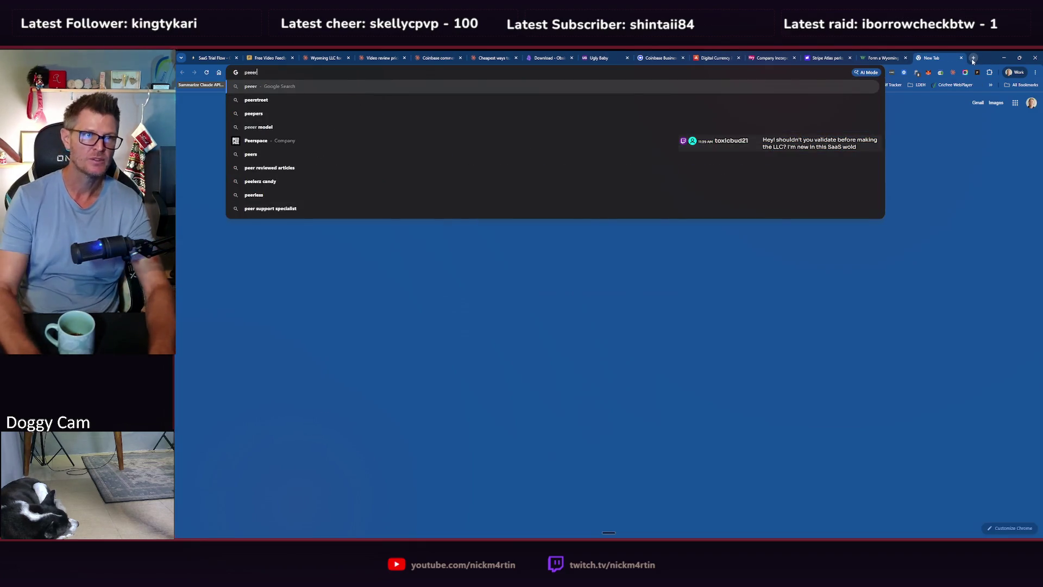
pyautogui.press('Down')
pyautogui.press('Return')
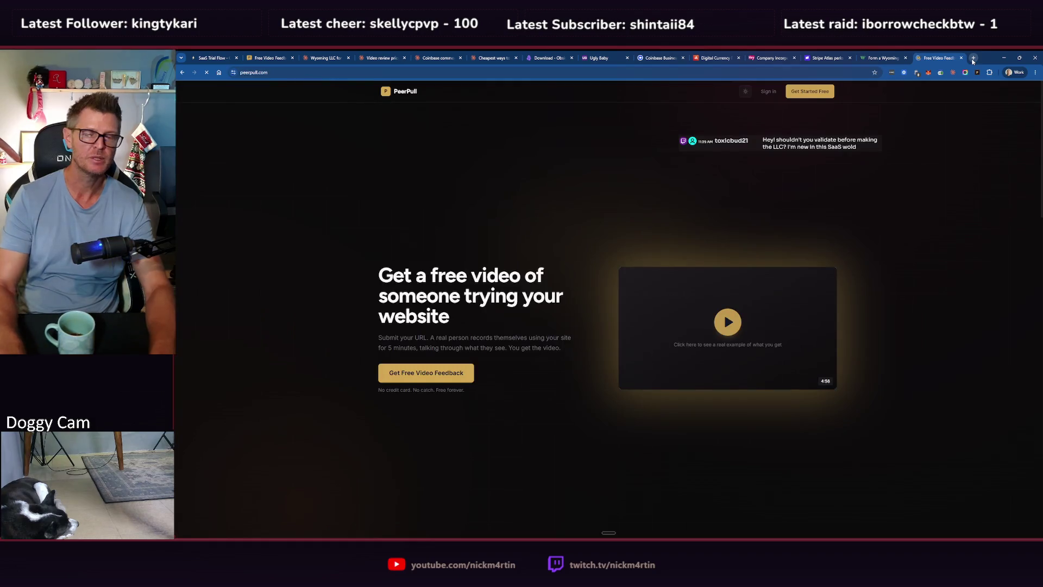
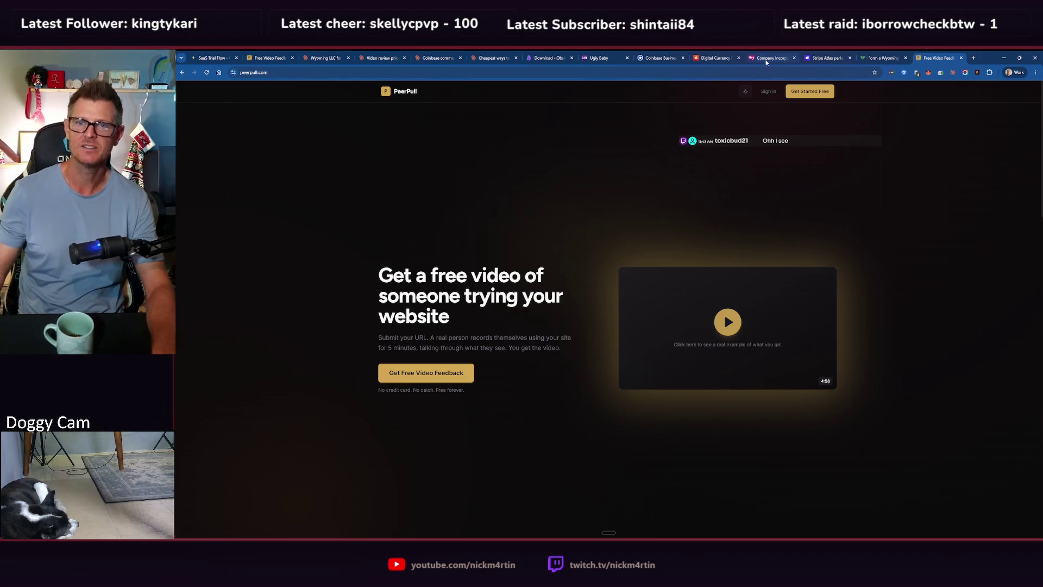
# Step: Switch to the Triple-A stablecoin payouts page and highlight the currencies listed in its intro
pyautogui.click(713, 60)
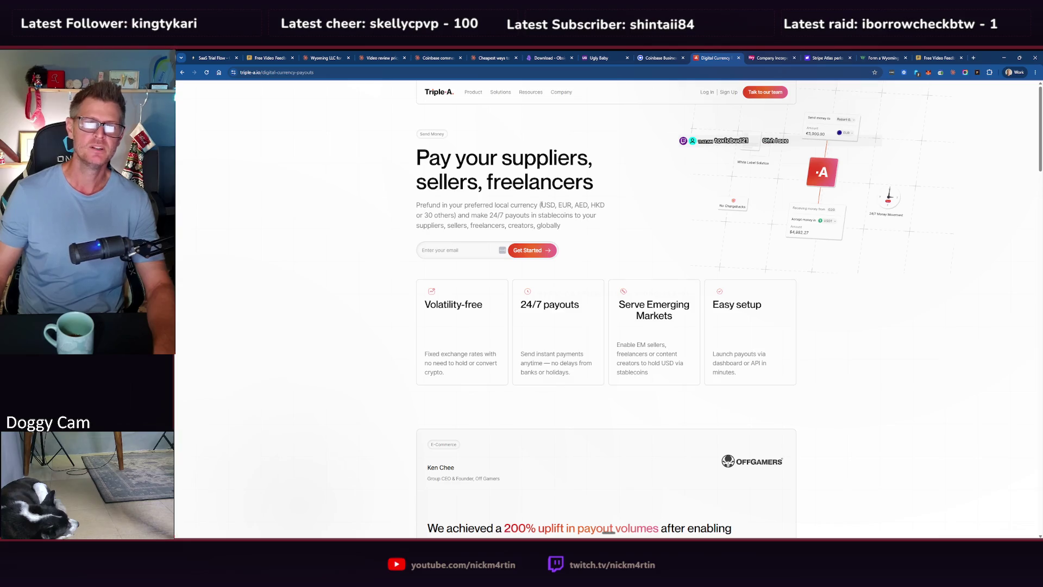
pyautogui.moveTo(539, 205)
pyautogui.mouseDown()
pyautogui.moveTo(605, 205)
pyautogui.moveTo(573, 205)
pyautogui.mouseUp()
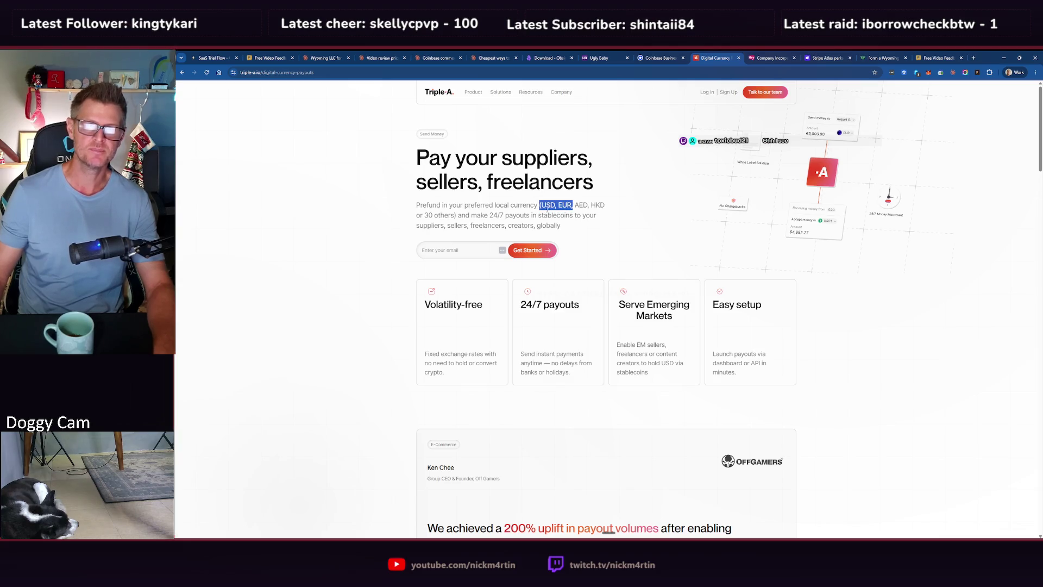
pyautogui.click(505, 216)
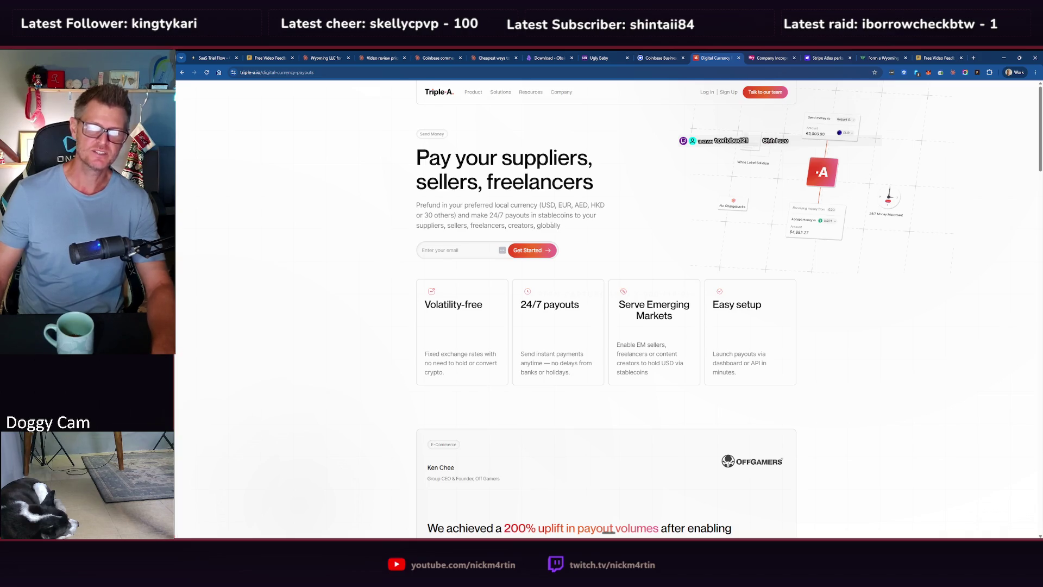
pyautogui.scroll(-10, 629, 281)
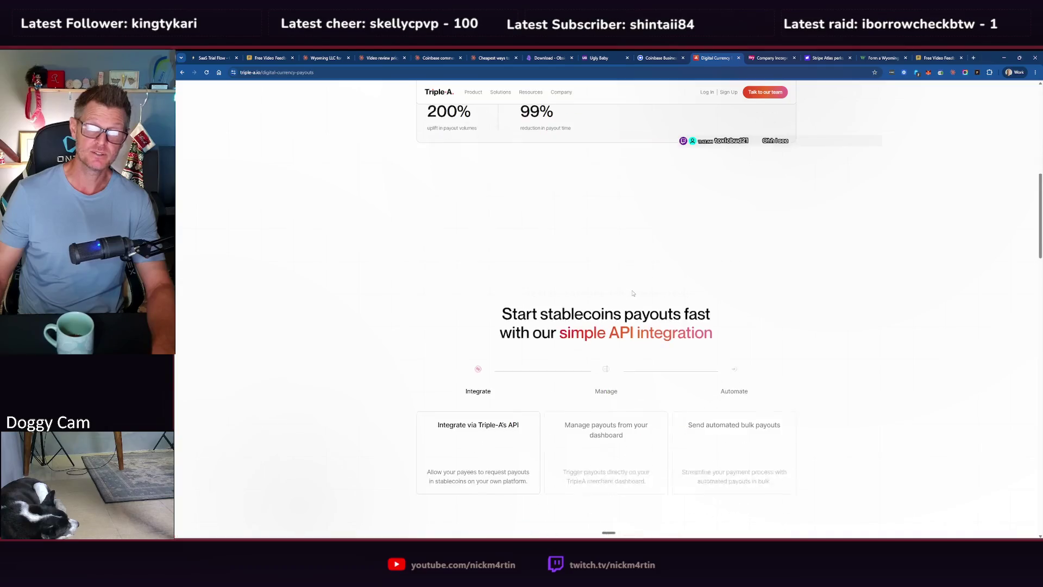
pyautogui.scroll(10, 783, 295)
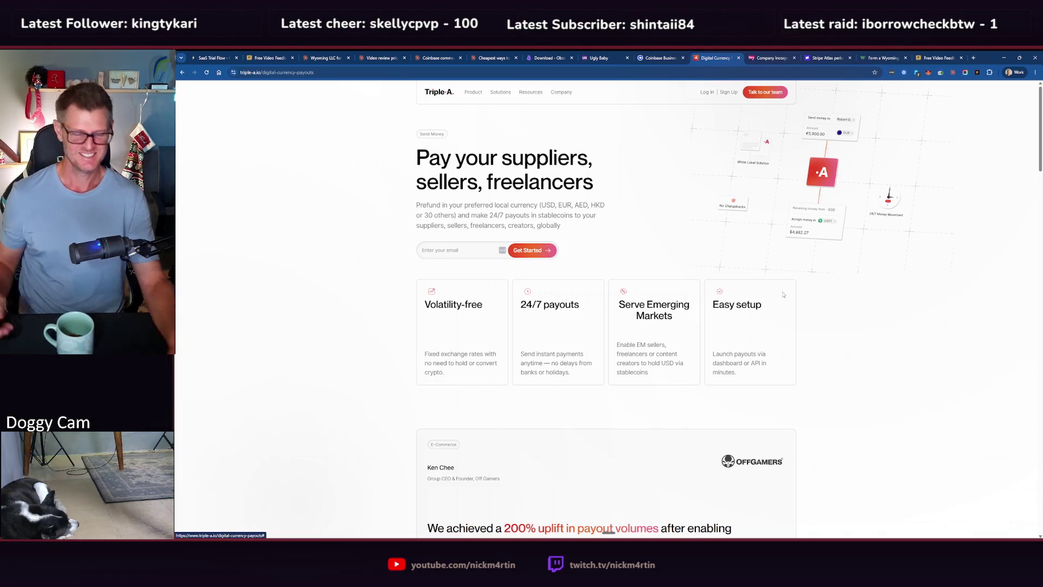
pyautogui.scroll(-7, 674, 217)
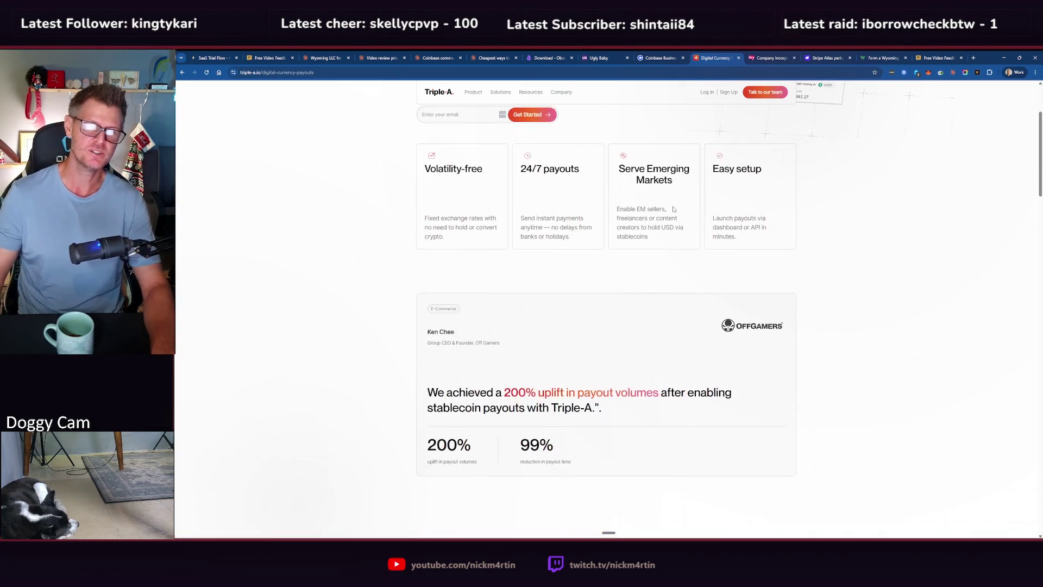
pyautogui.scroll(-3, 670, 211)
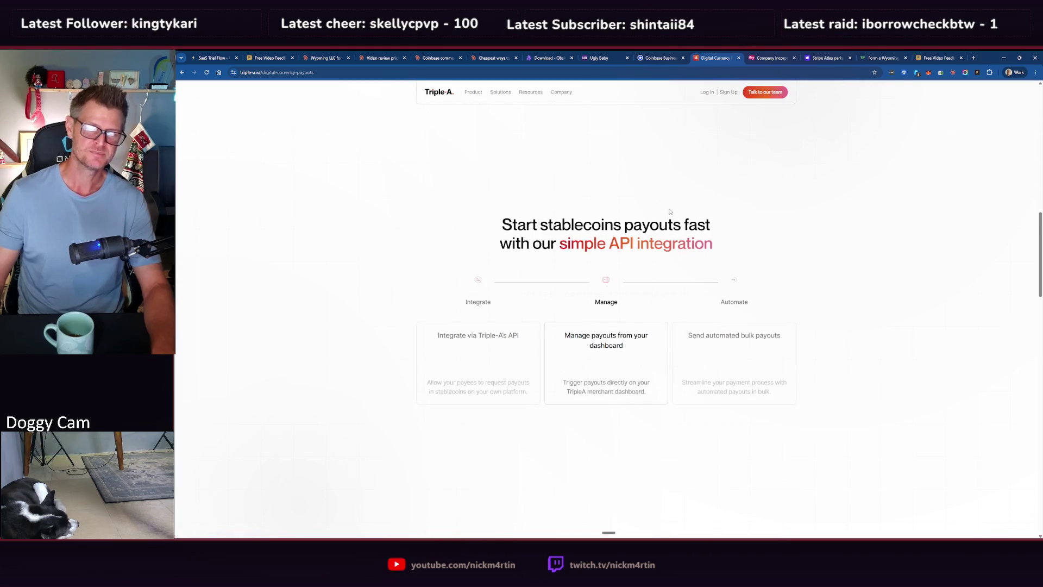
pyautogui.scroll(10, 749, 228)
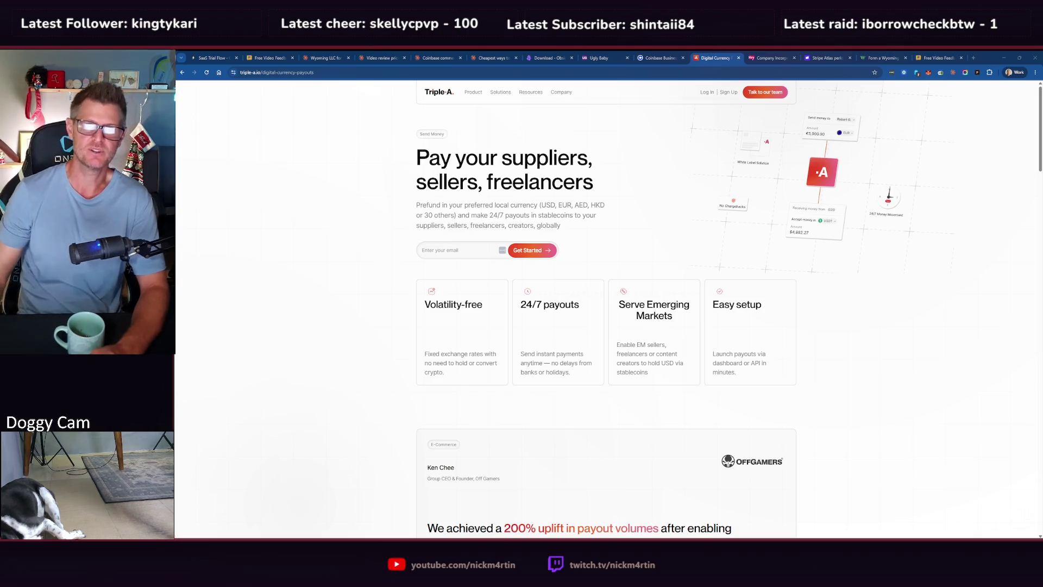
# Step: Switch to the Ugly Baby homepage at uglybaby.io
pyautogui.click(608, 59)
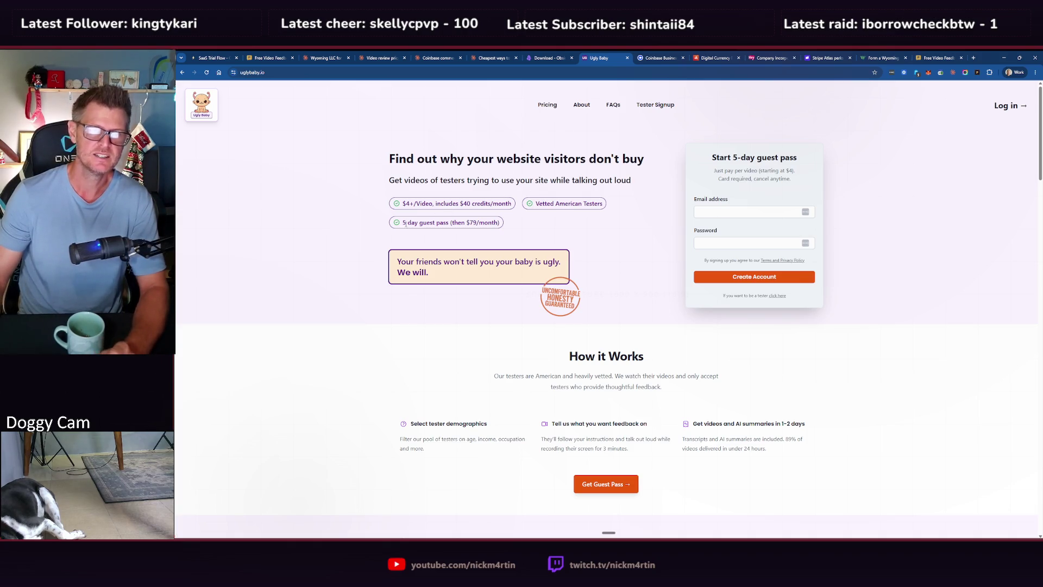
pyautogui.moveTo(455, 221)
pyautogui.mouseDown()
pyautogui.moveTo(502, 225)
pyautogui.moveTo(468, 203)
pyautogui.mouseUp()
pyautogui.scroll(-10, 533, 287)
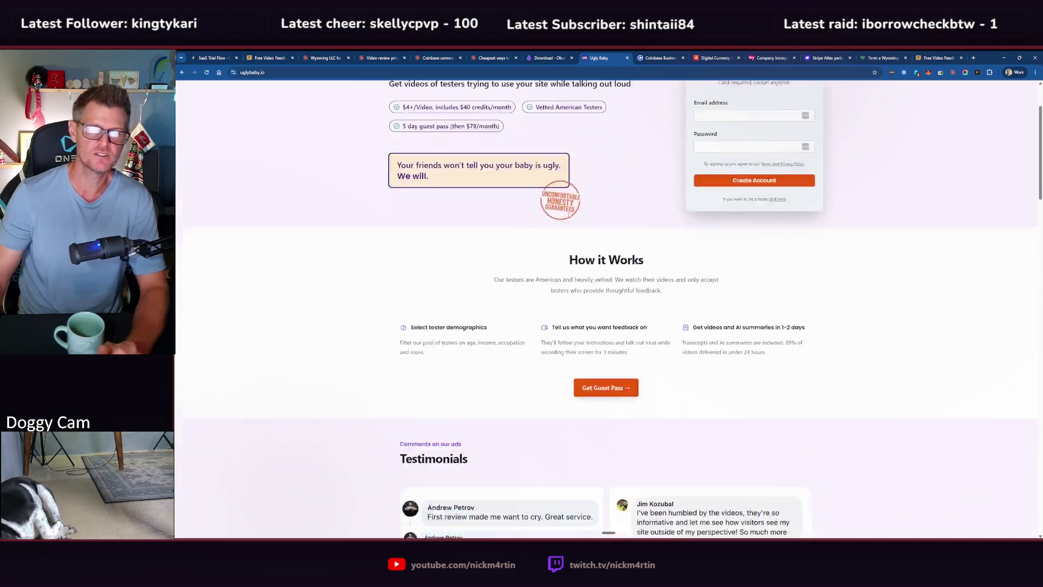
pyautogui.scroll(-8, 532, 286)
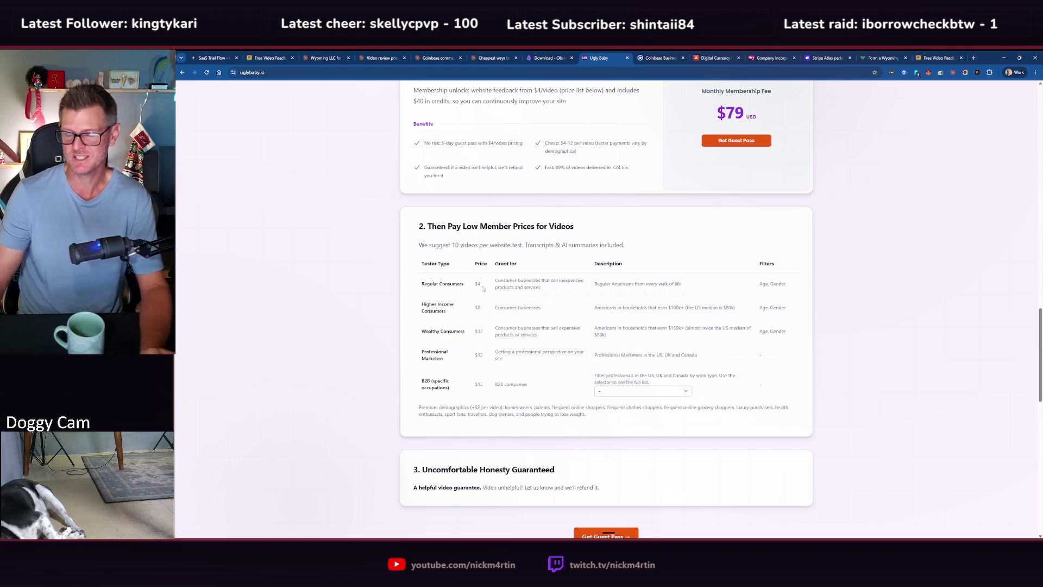
pyautogui.scroll(8, 490, 286)
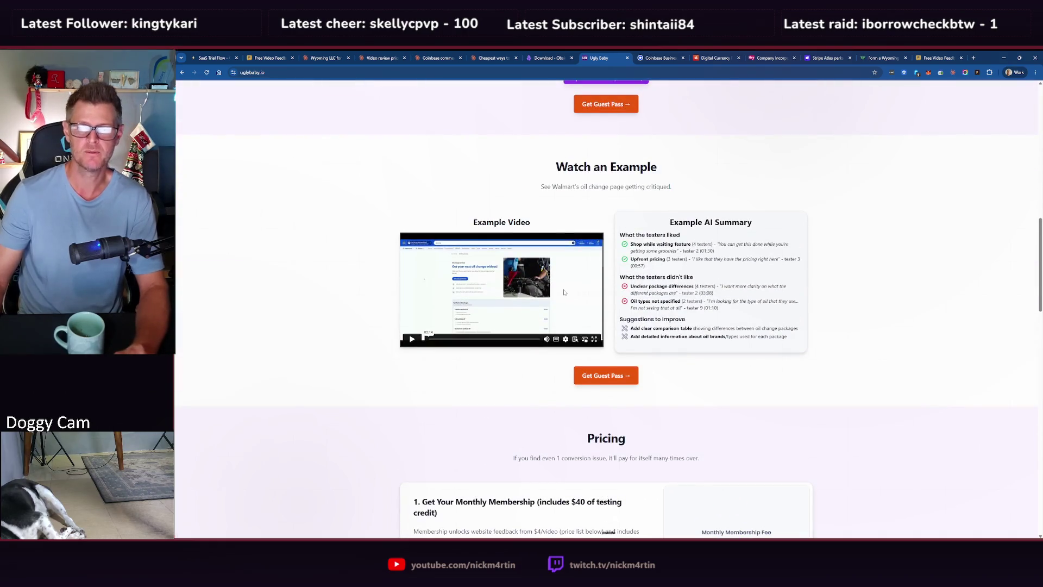
pyautogui.scroll(-4, 571, 294)
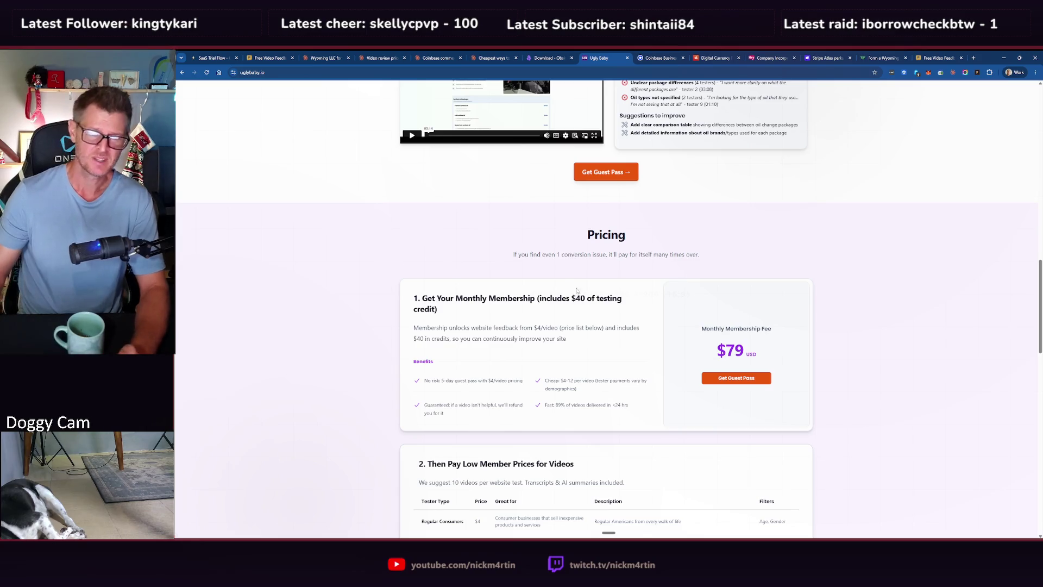
pyautogui.scroll(-5, 448, 310)
pyautogui.doubleClick(477, 250)
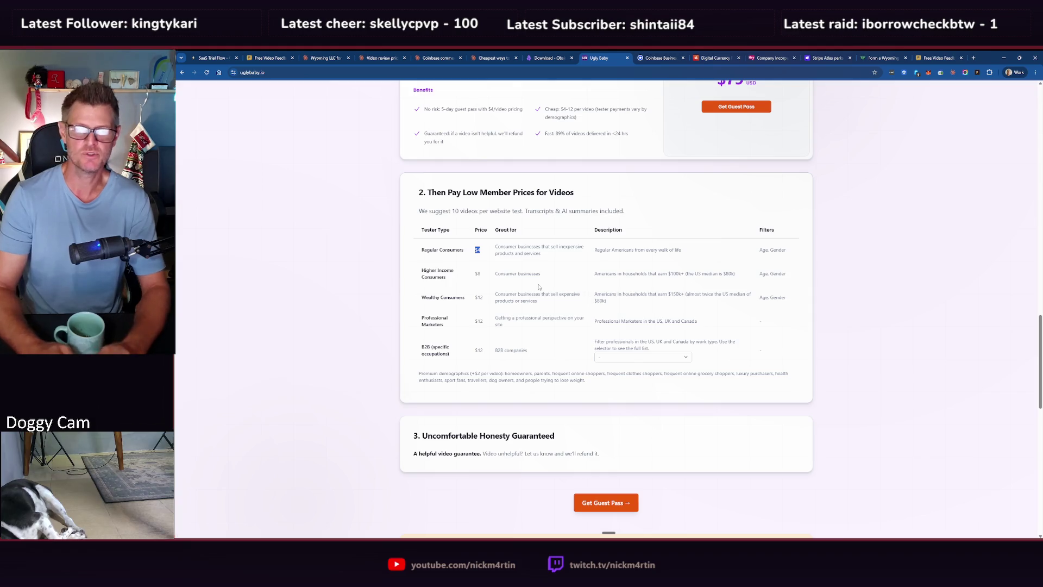
pyautogui.click(559, 276)
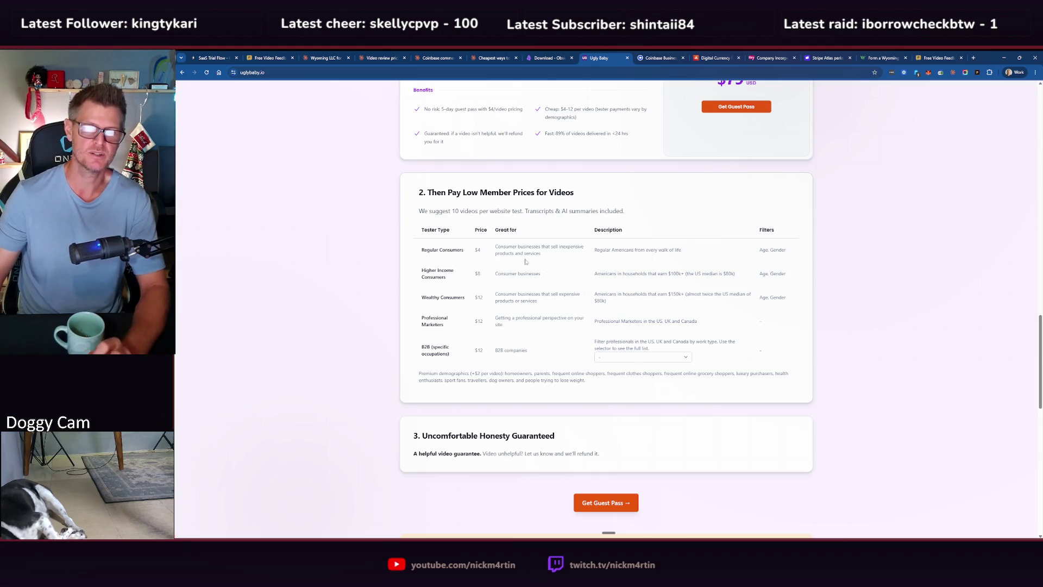
pyautogui.click(439, 58)
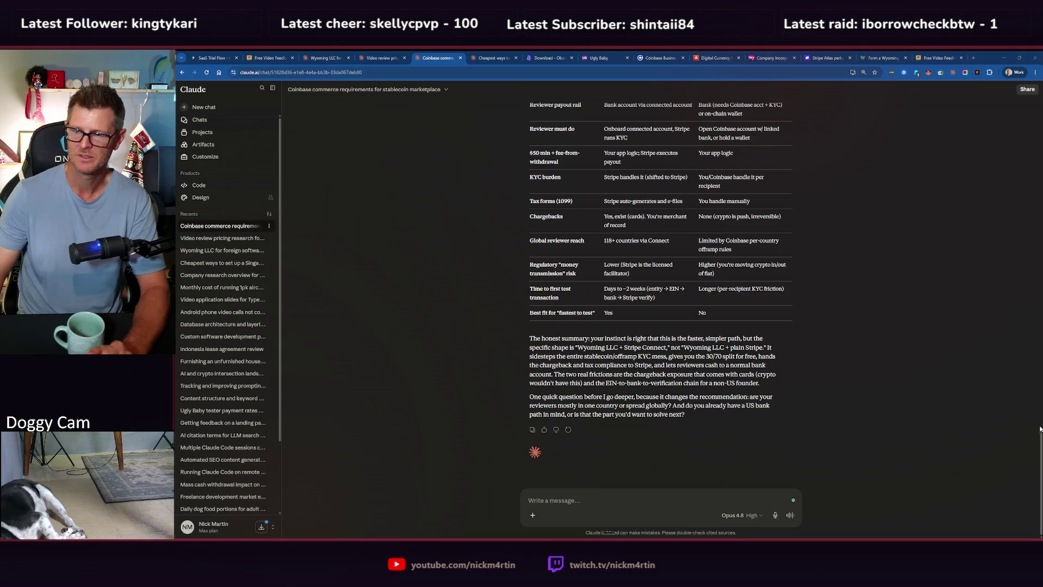
# Step: Switch over to the video review pricing research chat in Claude
pyautogui.scroll(4, 977, 397)
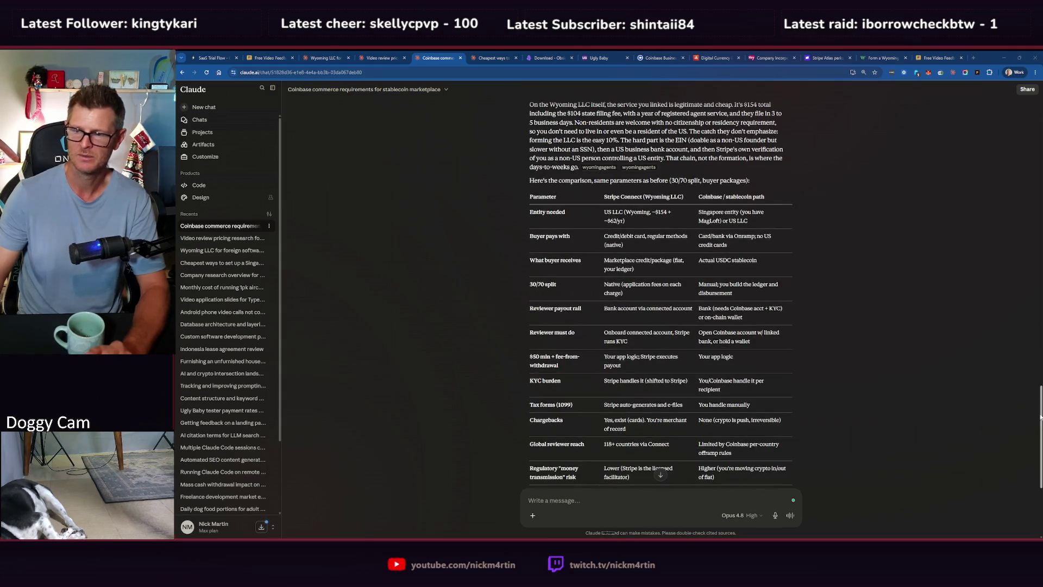
pyautogui.scroll(15, 975, 247)
pyautogui.scroll(1, 974, 247)
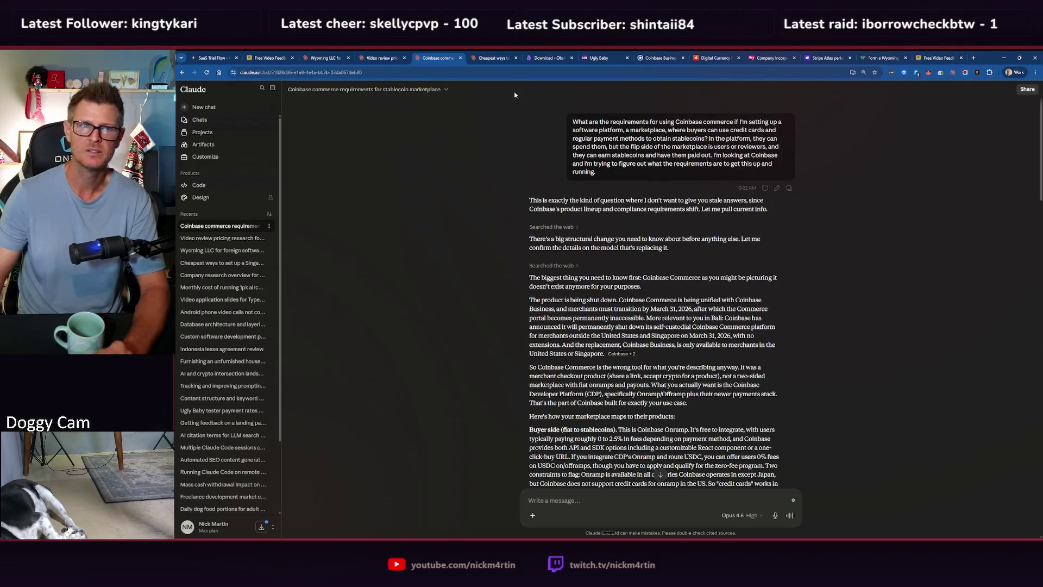
pyautogui.hotkey('ctrl', 'shift', 'Tab')
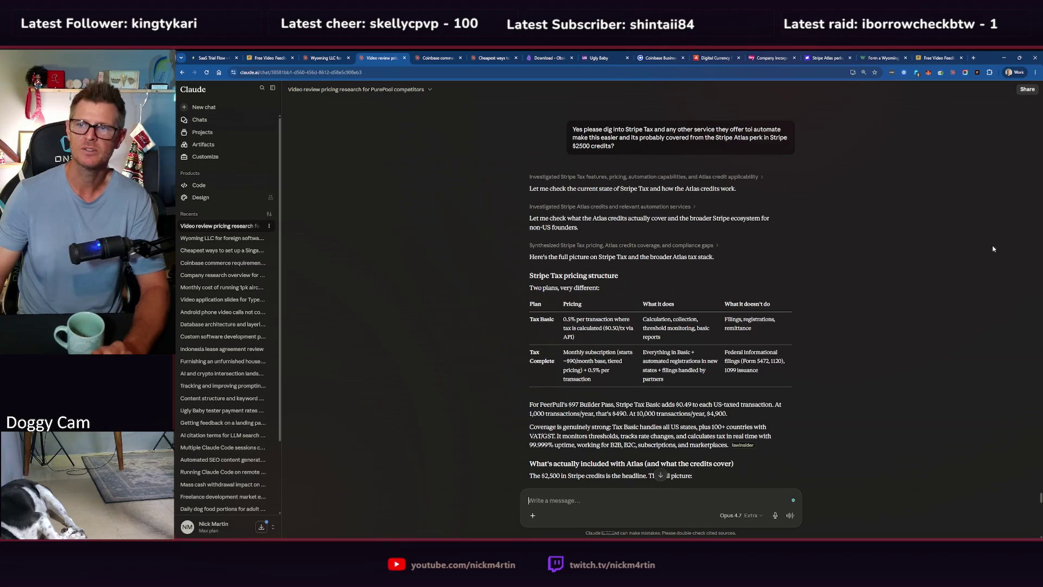
# Step: Scroll up to the PeerPull Strategy Recap's table of competitor pricing and reviewer pay
pyautogui.scroll(-3, 993, 249)
pyautogui.scroll(15, 993, 248)
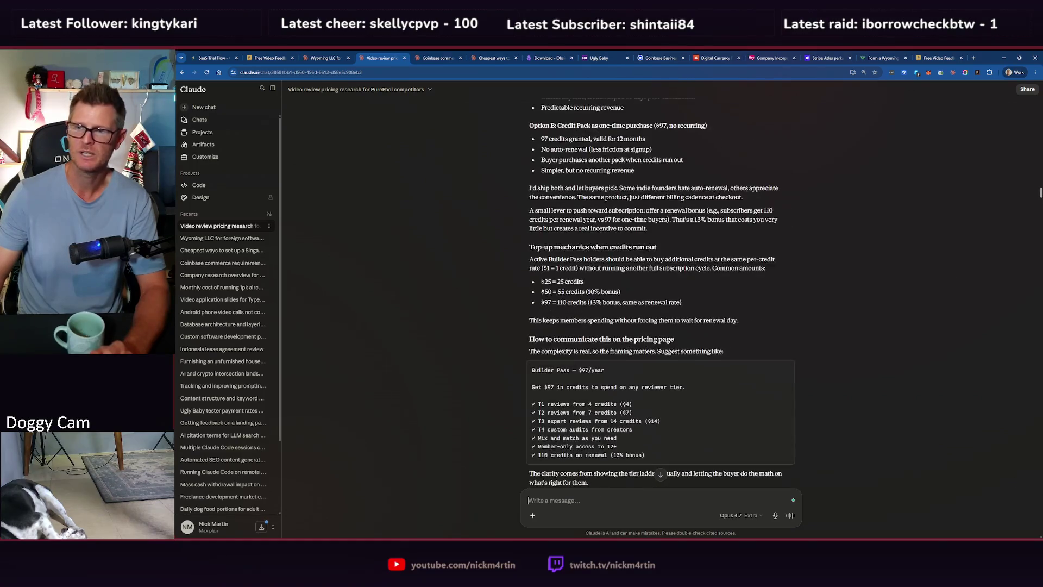
pyautogui.scroll(10, 912, 216)
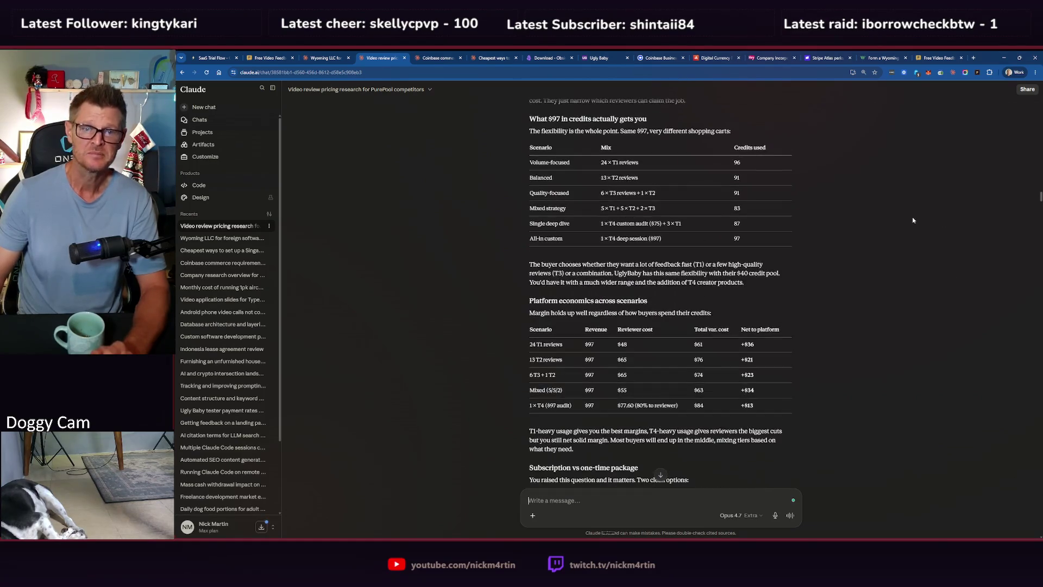
pyautogui.scroll(15, 813, 233)
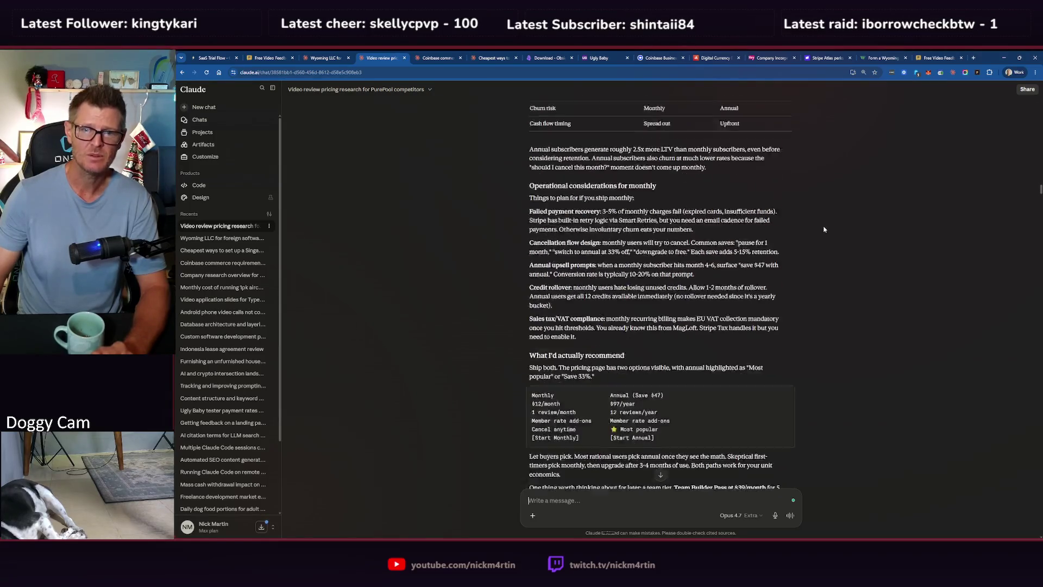
pyautogui.scroll(20, 823, 228)
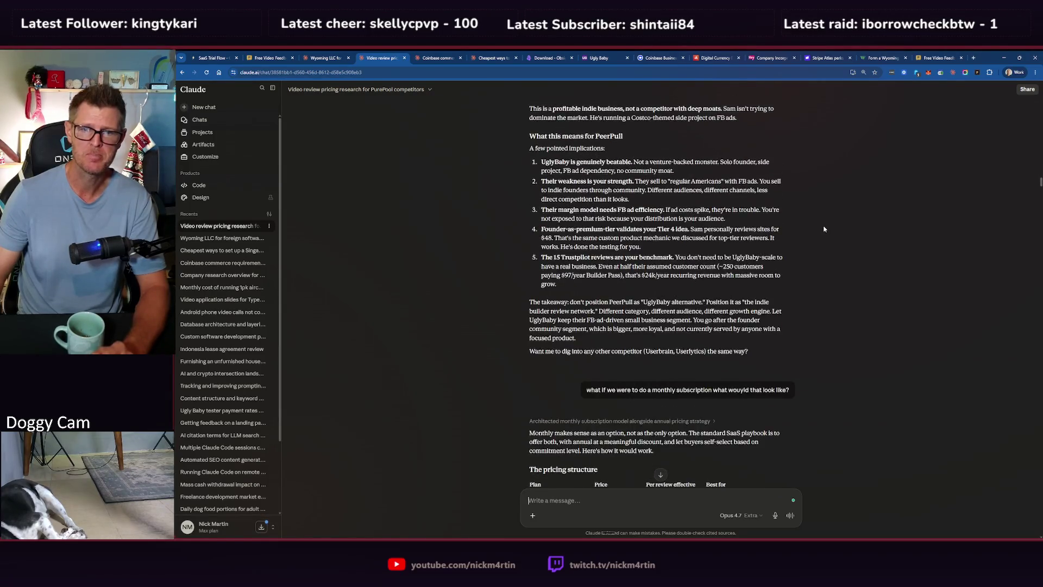
pyautogui.scroll(-20, 821, 226)
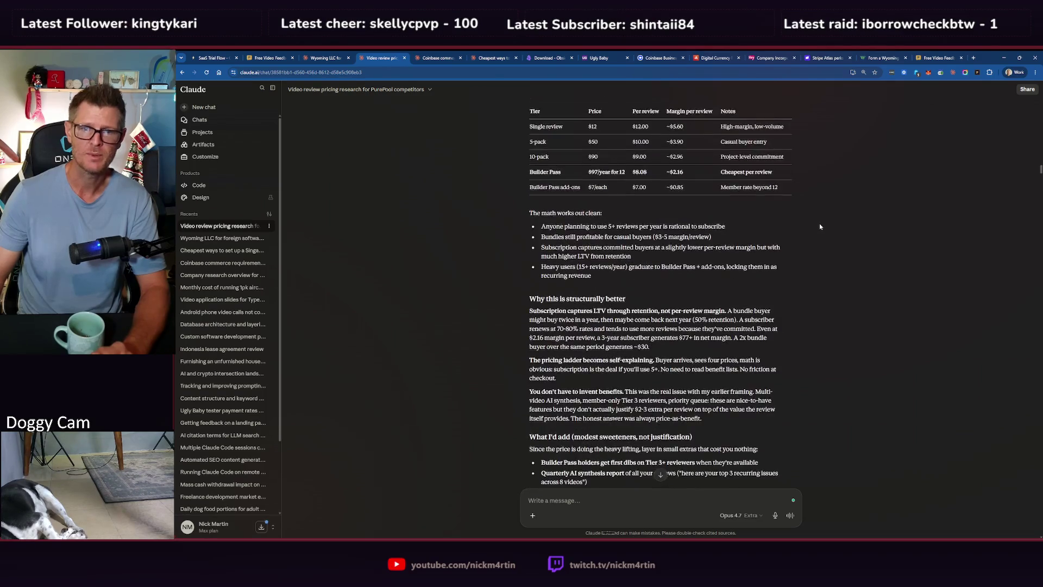
pyautogui.scroll(-2, 821, 226)
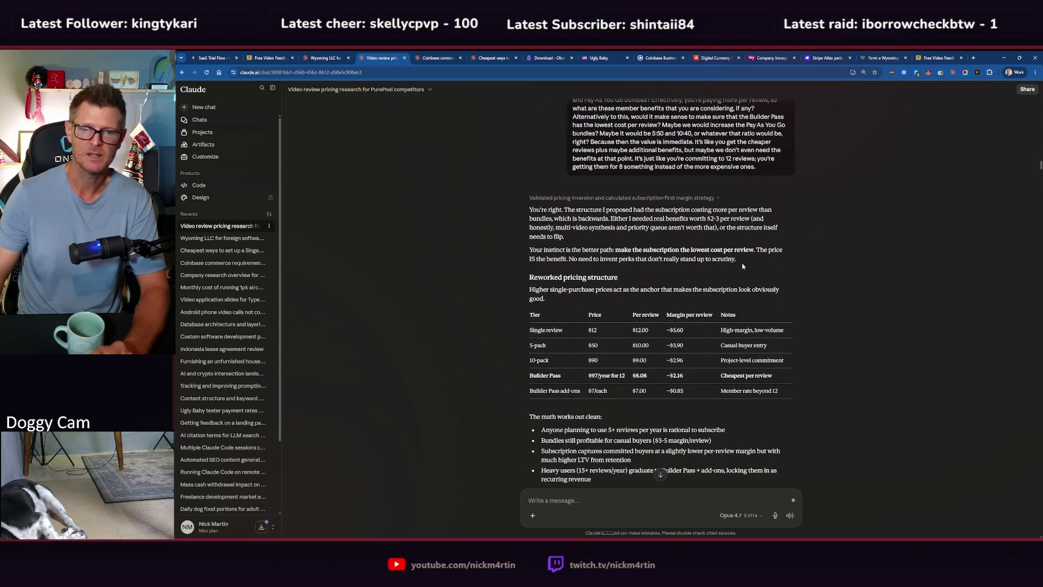
pyautogui.scroll(-2, 815, 234)
pyautogui.scroll(5, 777, 311)
pyautogui.scroll(10, 776, 311)
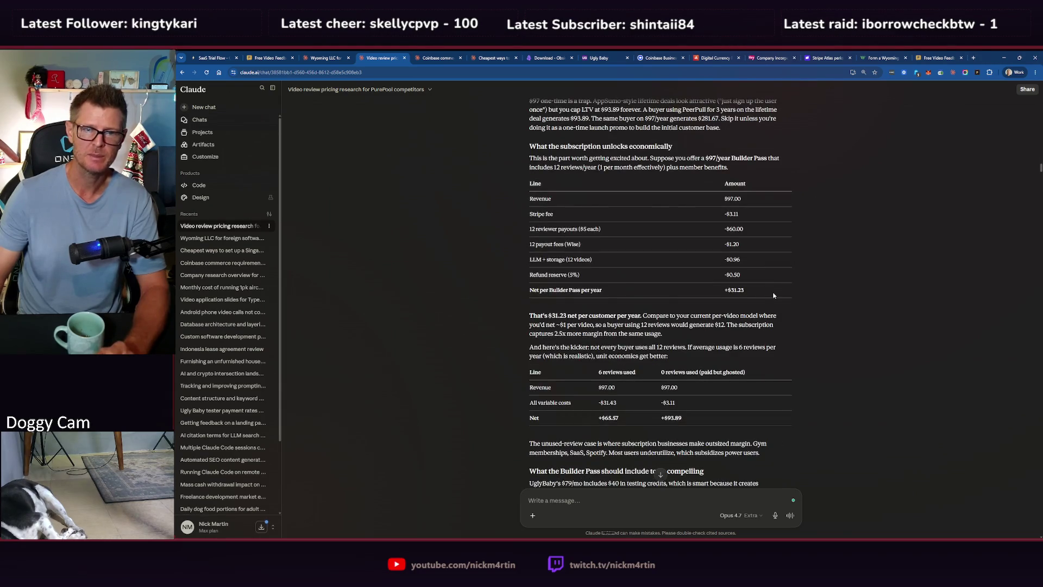
pyautogui.scroll(15, 775, 294)
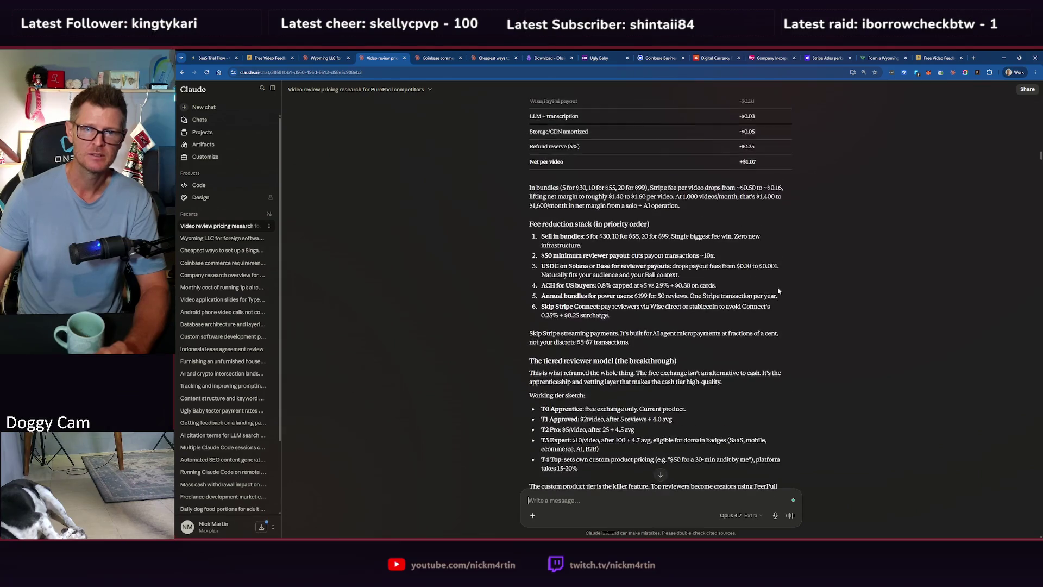
pyautogui.scroll(4, 778, 292)
pyautogui.scroll(5, 780, 290)
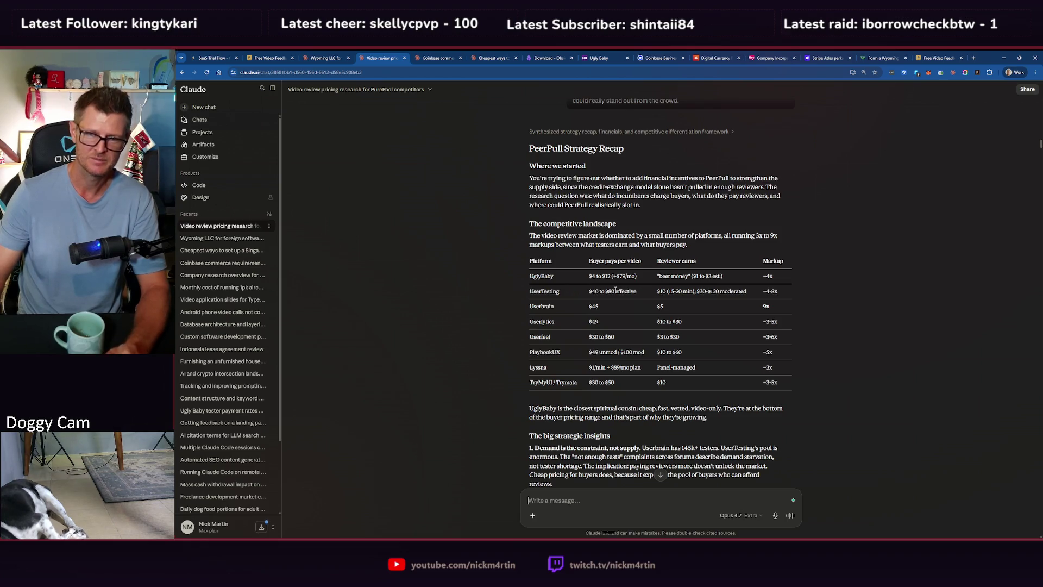
# Step: Highlight the UglyBaby row of the competitor table
pyautogui.moveTo(531, 276); pyautogui.dragTo(751, 278)
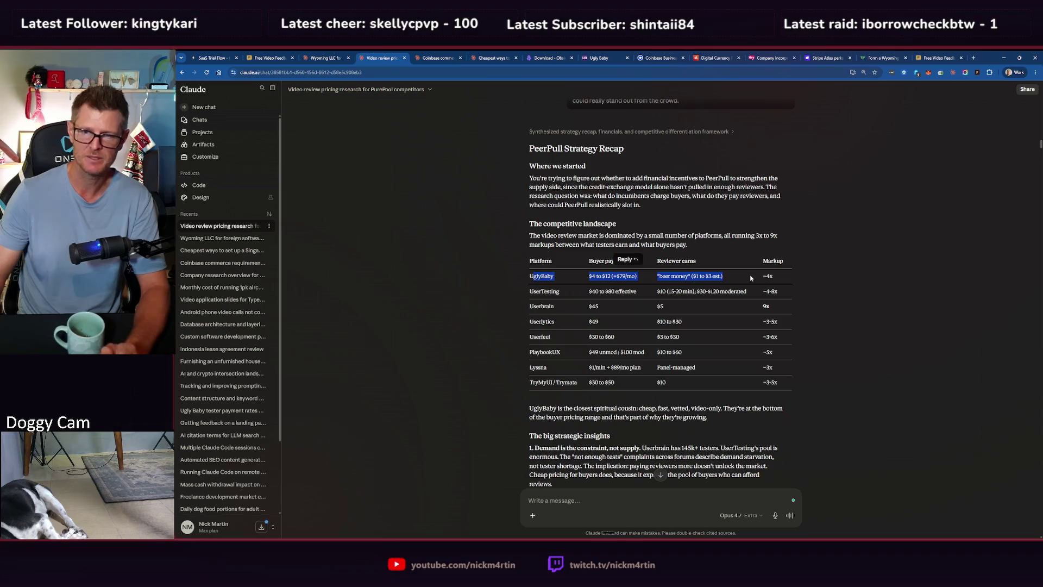
pyautogui.moveTo(1040, 145); pyautogui.dragTo(1040, 448)
pyautogui.scroll(-4, 1029, 452)
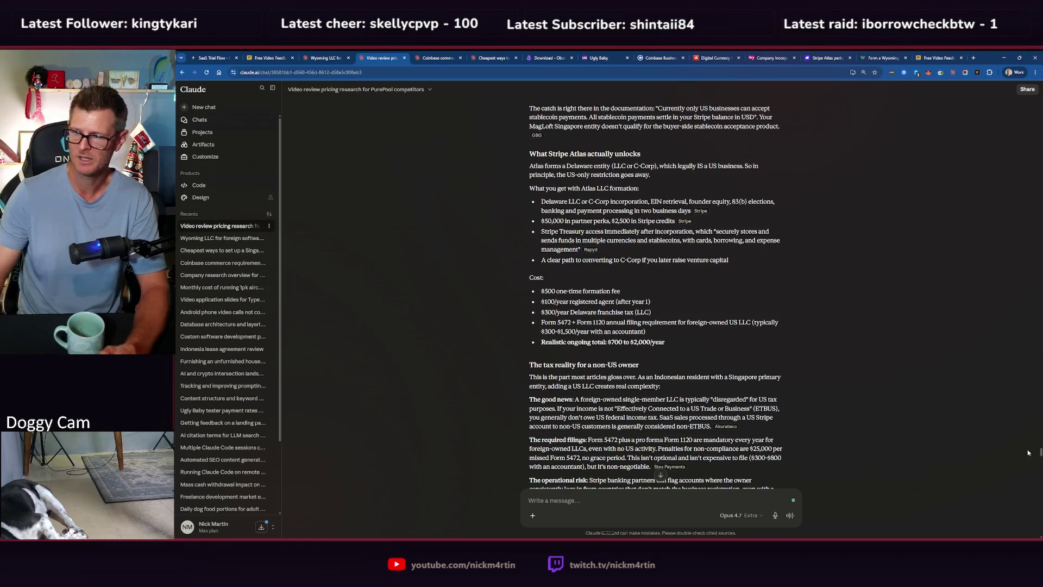
pyautogui.scroll(-20, 1040, 453)
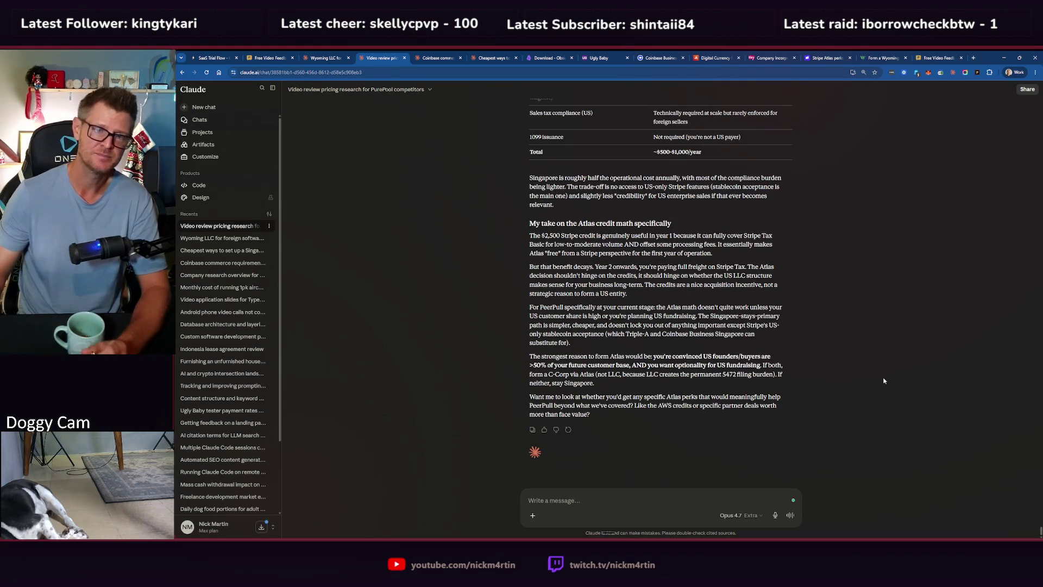
# Step: Scroll to the 'Yes please dig into Stripe Tax' request and the reply's pricing table
pyautogui.scroll(5, 883, 381)
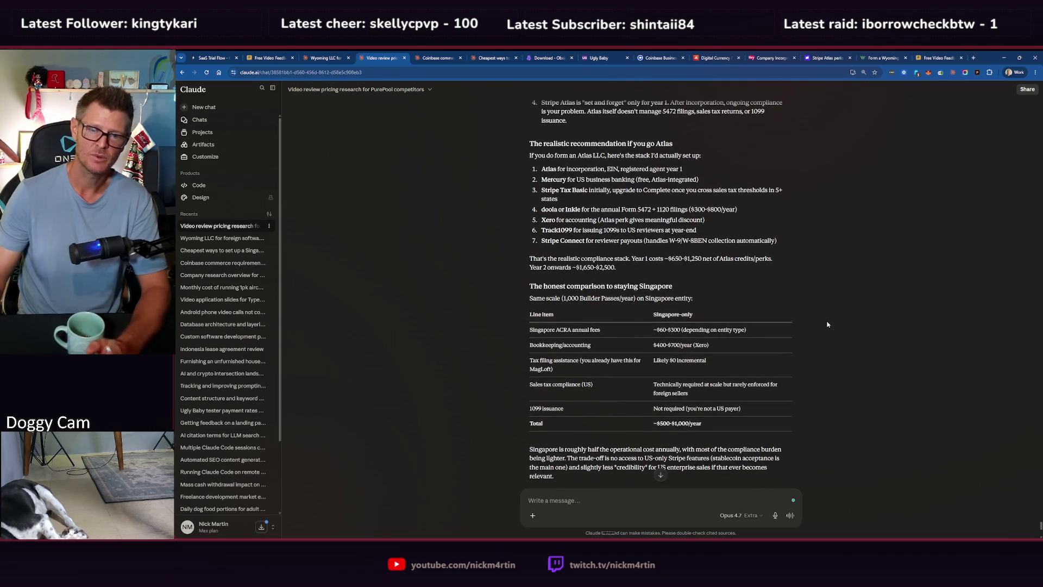
pyautogui.scroll(-5, 827, 324)
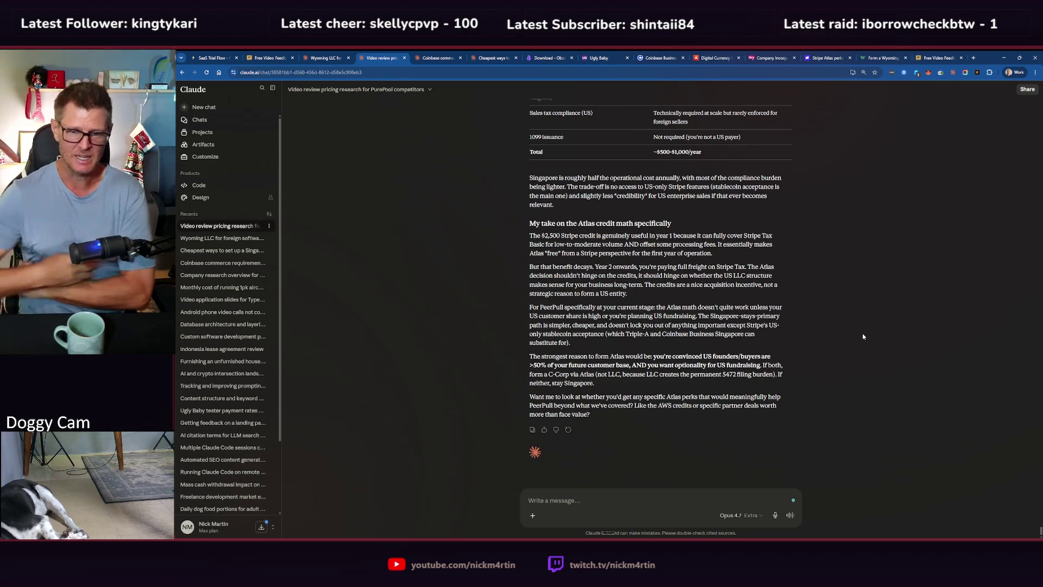
pyautogui.scroll(6, 814, 332)
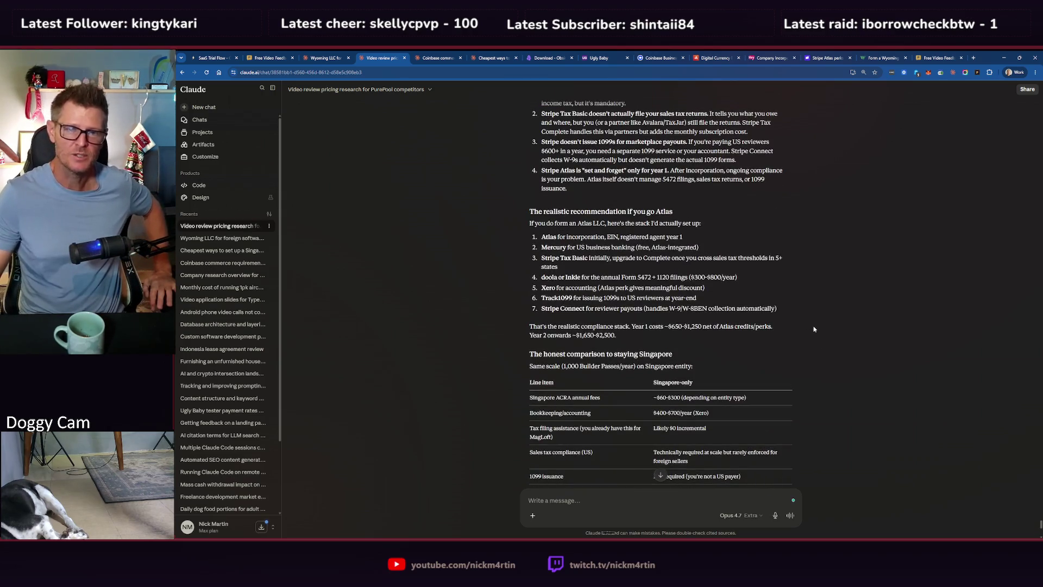
pyautogui.scroll(4, 814, 329)
pyautogui.scroll(3, 814, 328)
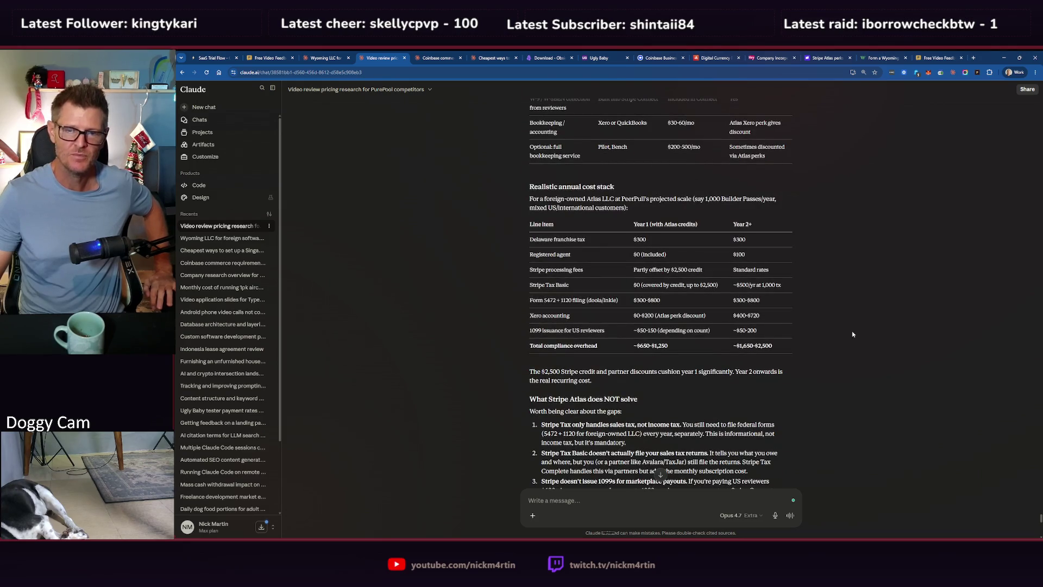
pyautogui.scroll(-4, 852, 333)
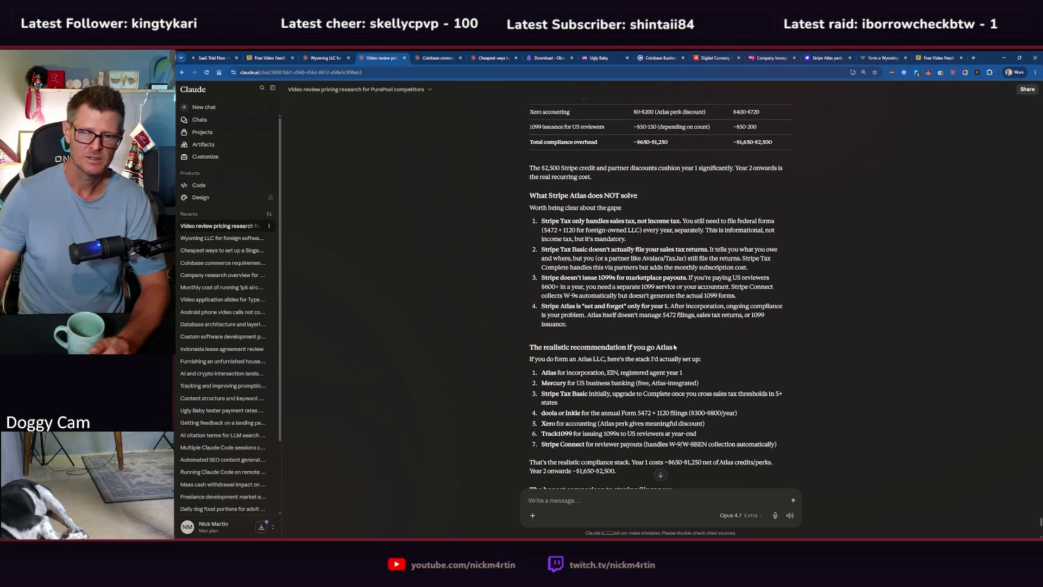
pyautogui.scroll(10, 582, 346)
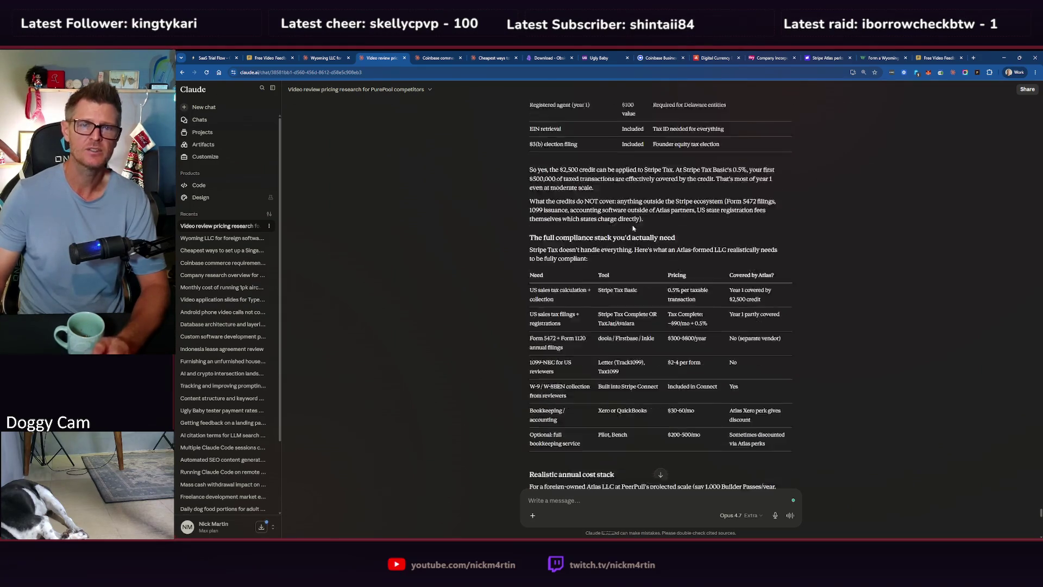
pyautogui.scroll(10, 635, 225)
pyautogui.scroll(-5, 634, 220)
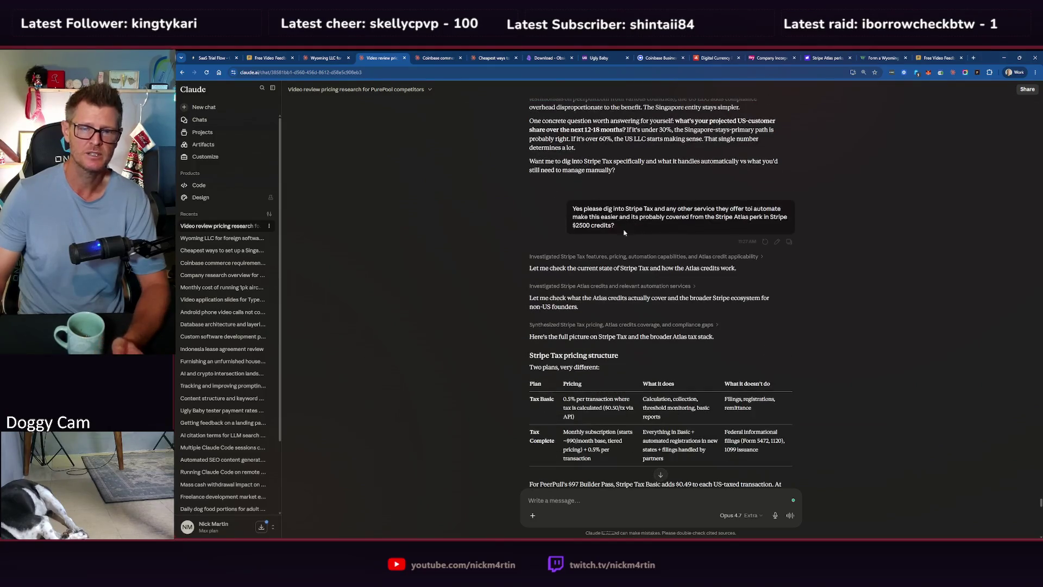
# Step: Read down the Stripe Tax reply to the $2,500 Atlas credit and compliance stack table
pyautogui.scroll(-3, 633, 220)
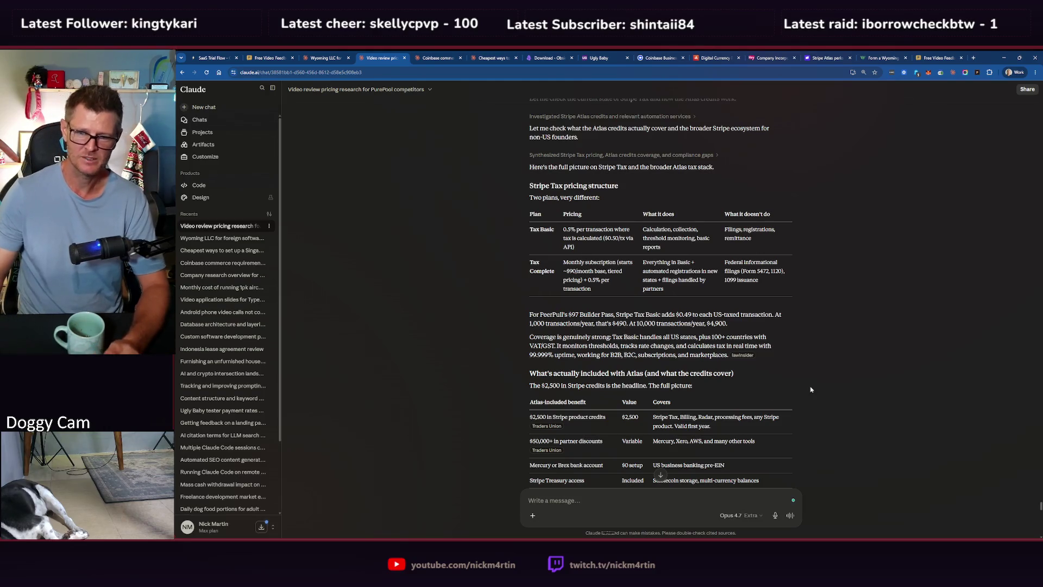
pyautogui.scroll(-3, 633, 268)
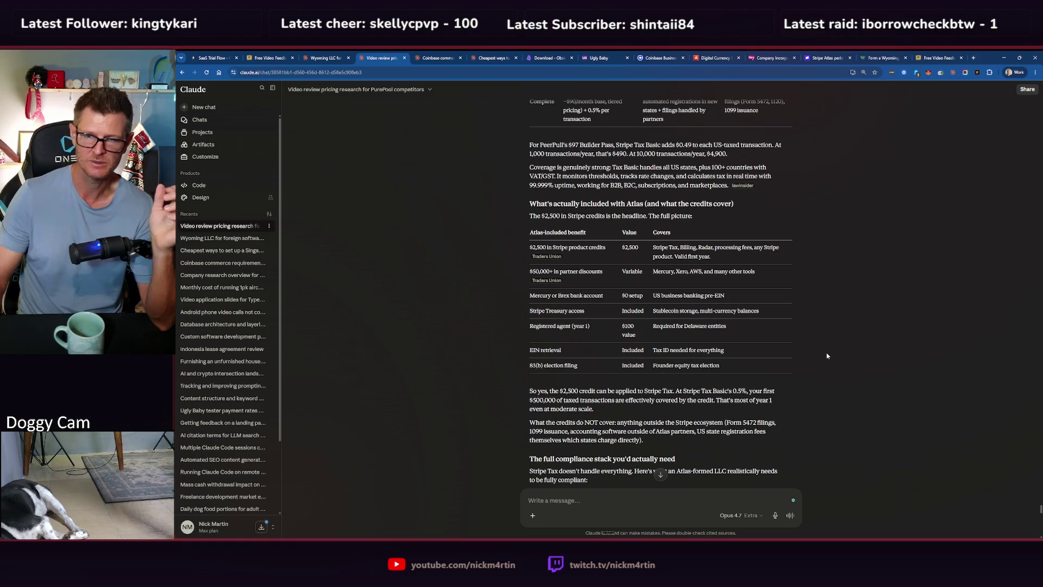
pyautogui.scroll(-2, 827, 356)
pyautogui.scroll(-1, 829, 355)
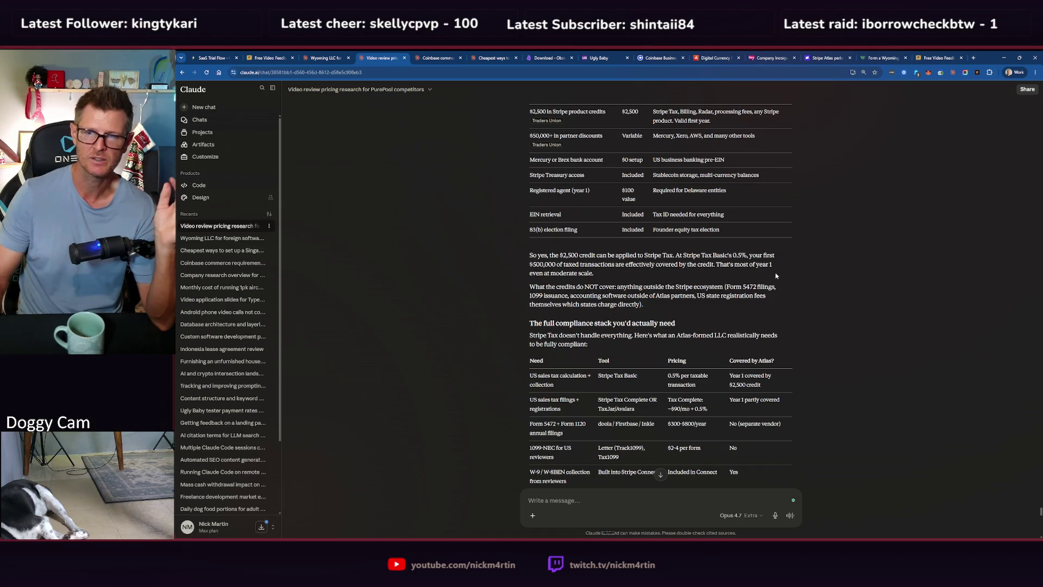
pyautogui.scroll(-1, 624, 284)
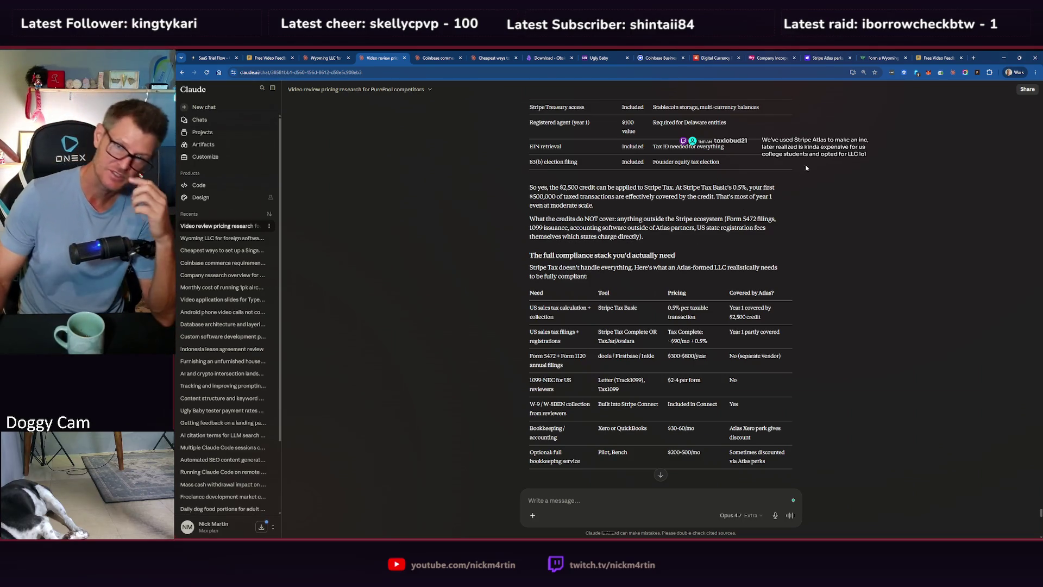
# Step: Switch to the Wyoming Registered Agent LLC page and scroll down to its footer
pyautogui.click(881, 57)
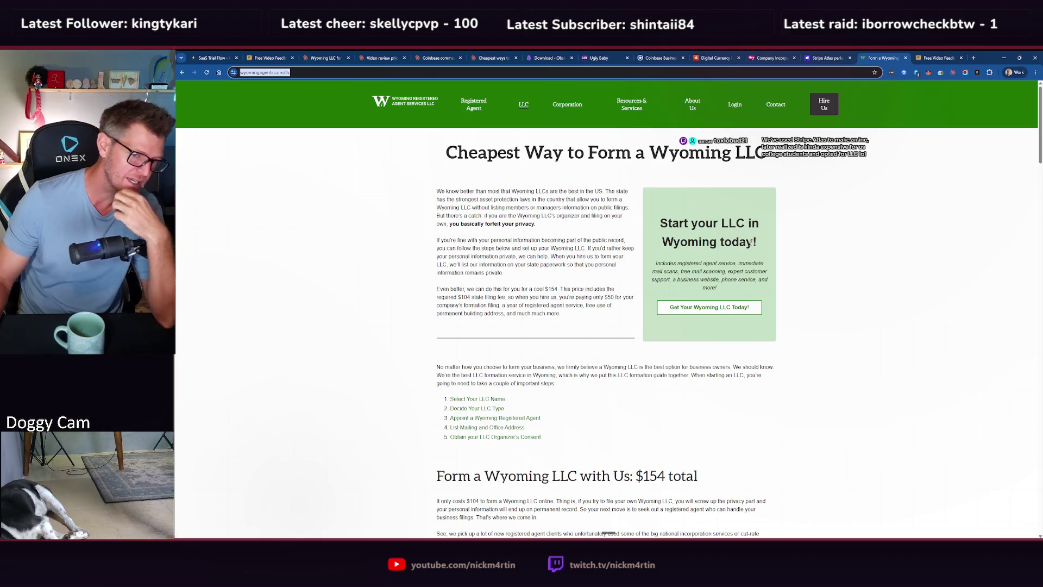
pyautogui.scroll(-3, 648, 431)
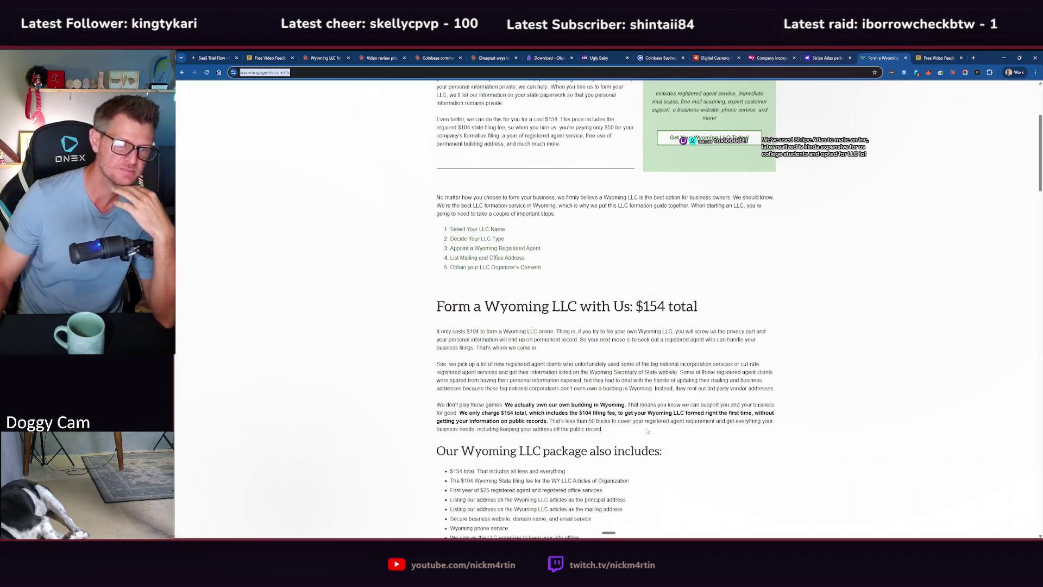
pyautogui.scroll(-3, 629, 329)
pyautogui.scroll(-2, 506, 343)
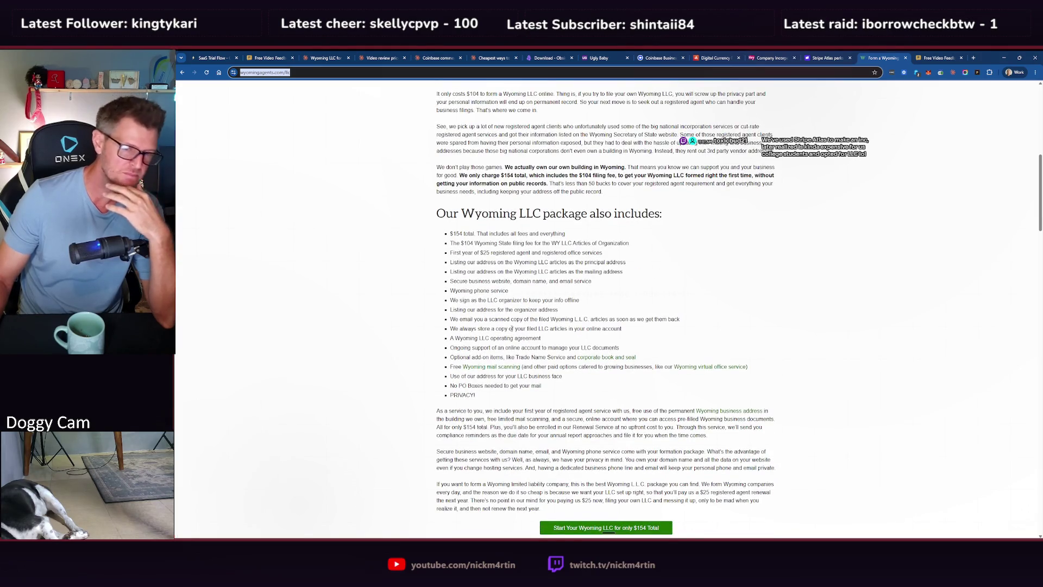
pyautogui.scroll(-2, 559, 325)
pyautogui.scroll(-5, 666, 322)
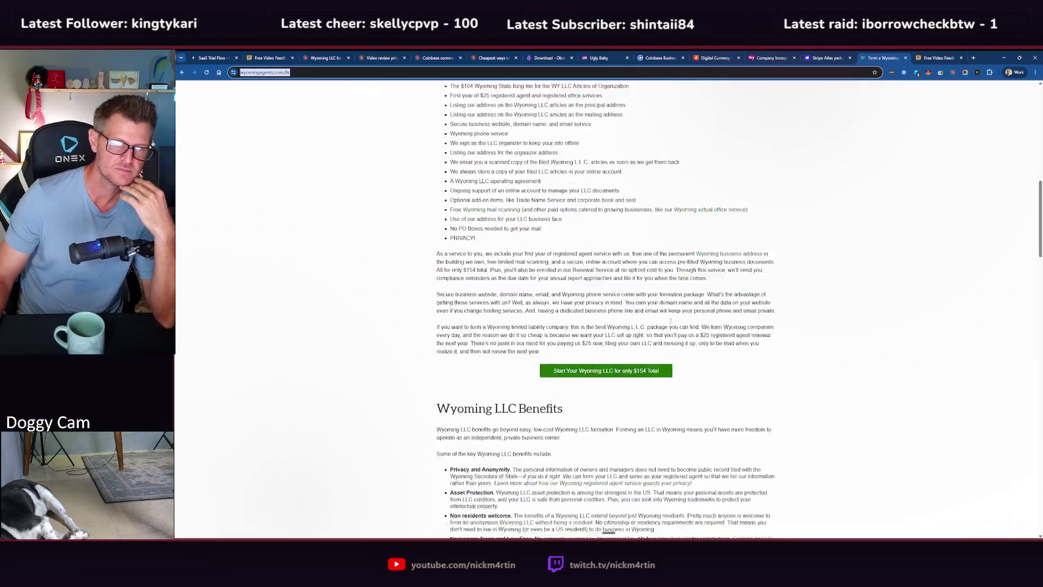
pyautogui.scroll(-4, 540, 307)
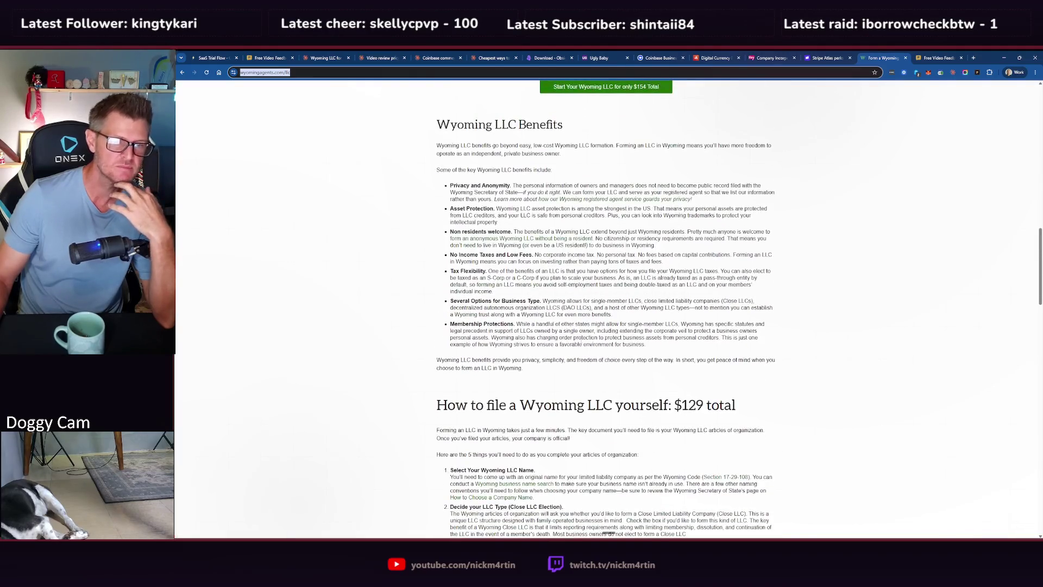
pyautogui.scroll(-10, 683, 280)
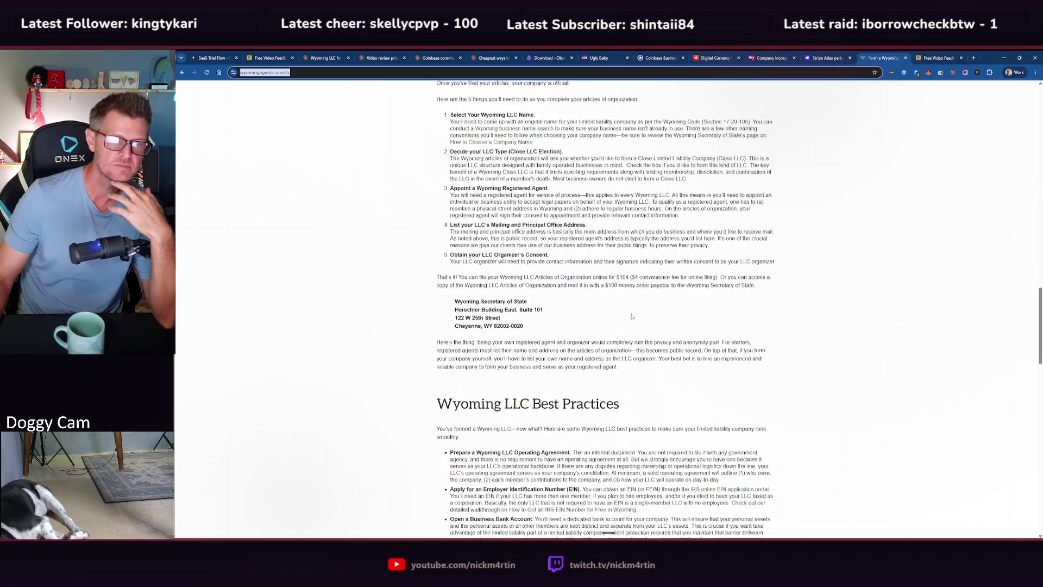
pyautogui.scroll(-4, 637, 320)
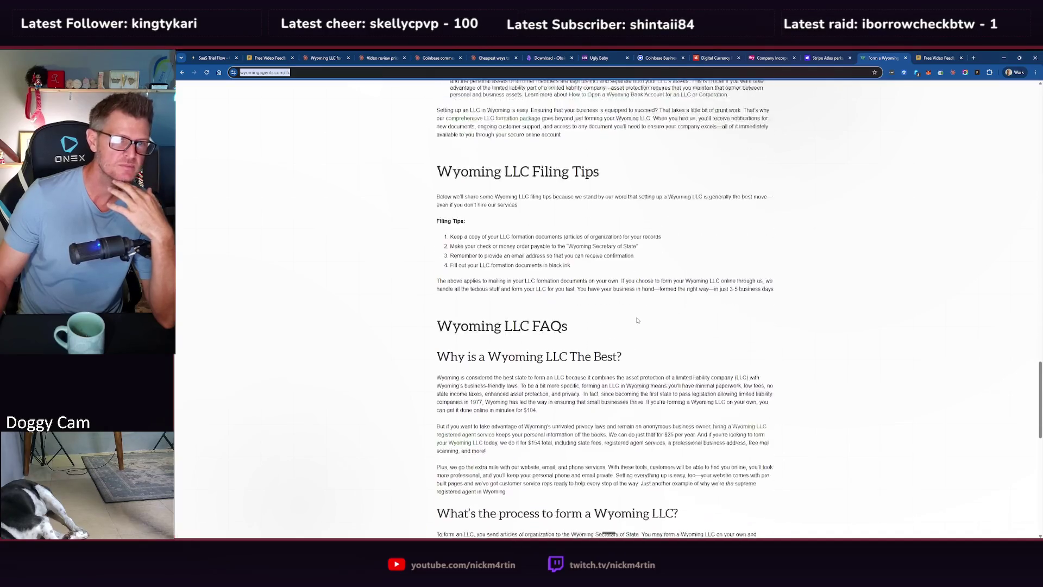
pyautogui.scroll(-4, 695, 307)
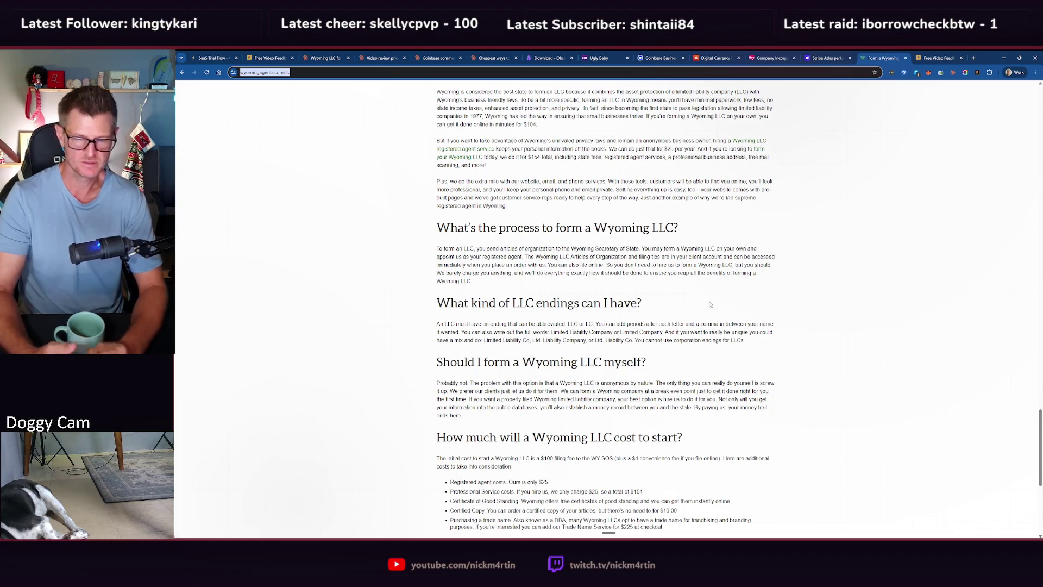
pyautogui.scroll(-4, 796, 280)
pyautogui.scroll(-1, 797, 281)
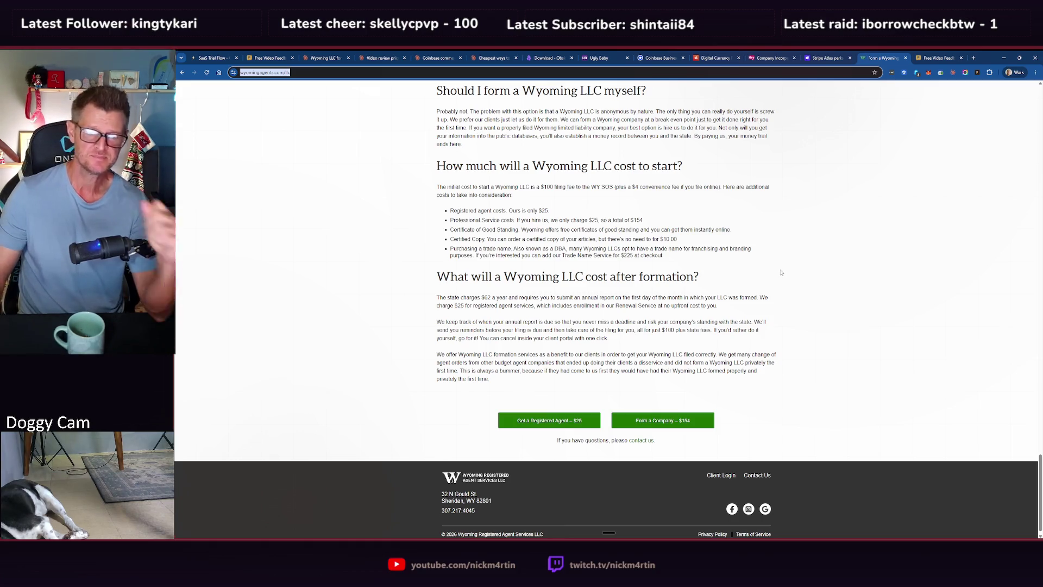
pyautogui.scroll(-1, 781, 273)
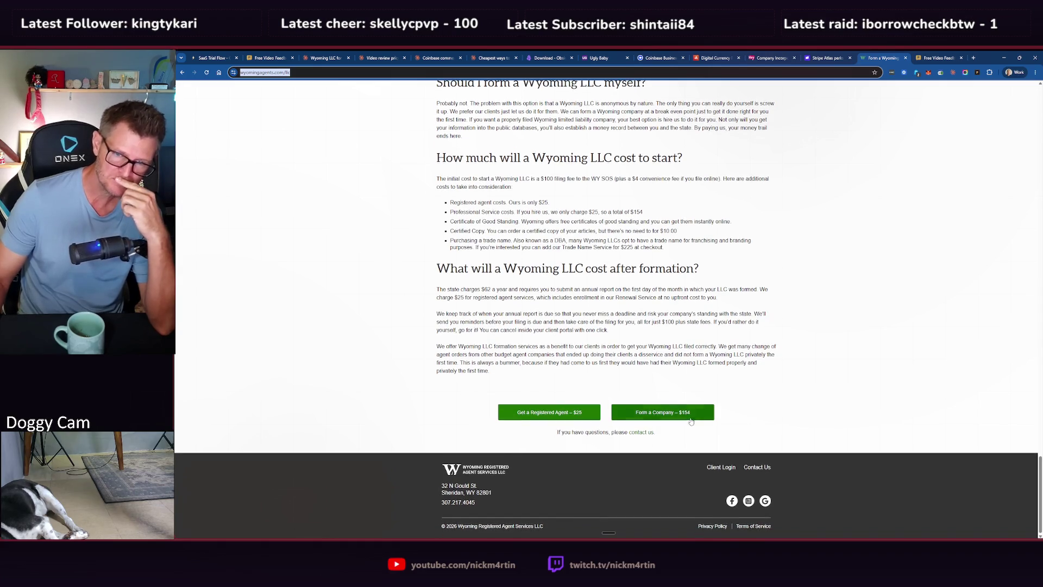
# Step: Scroll back up to the Wyoming LLC FAQs section, then return to the Claude chats
pyautogui.scroll(1, 811, 329)
pyautogui.scroll(9, 810, 329)
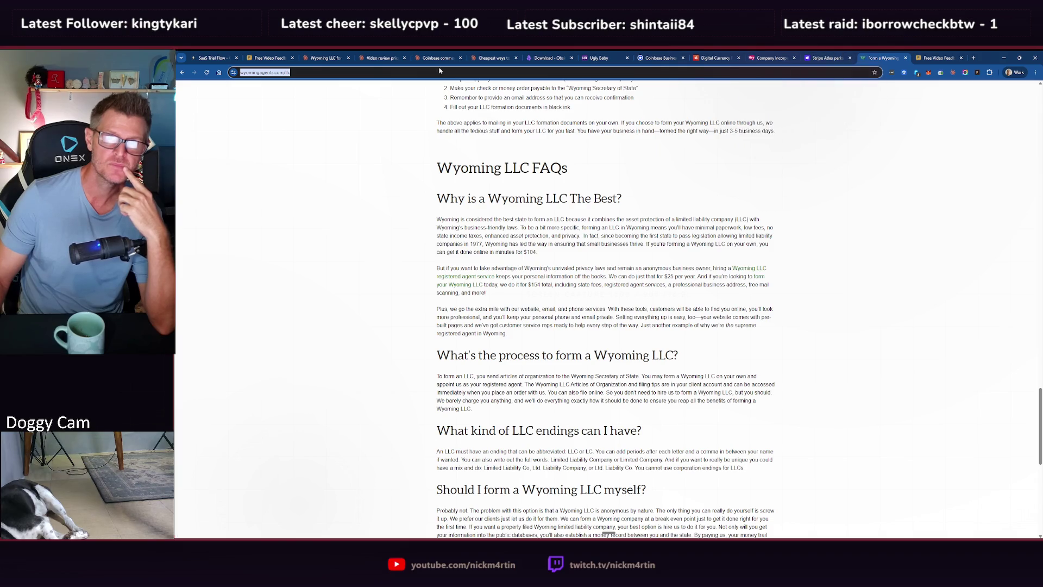
pyautogui.click(387, 59)
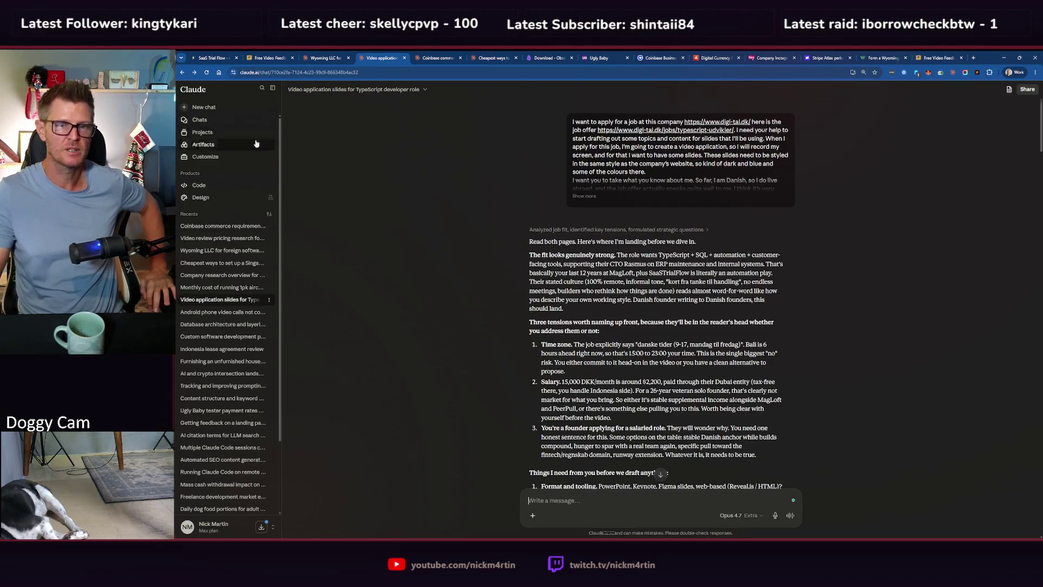
# Step: Open the video review pricing research chat and scroll to the Form 5472/1120 compliance stack table
pyautogui.click(195, 74)
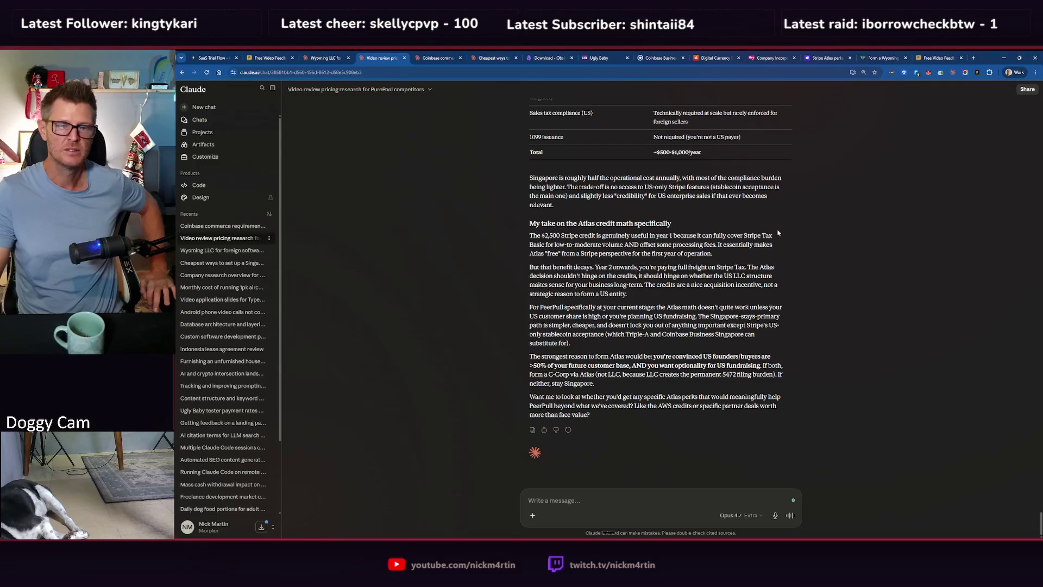
pyautogui.scroll(7, 722, 256)
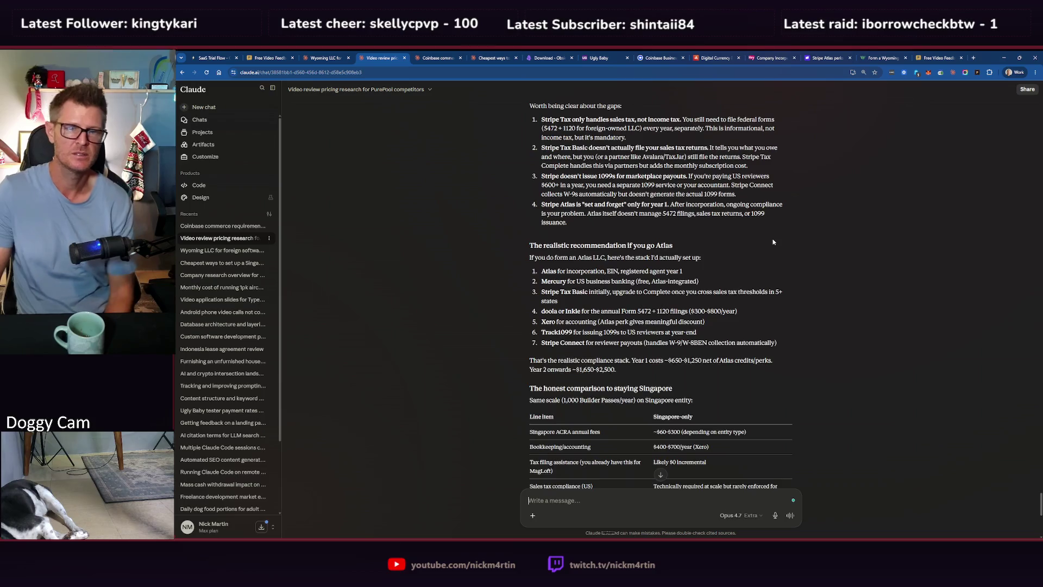
pyautogui.scroll(6, 773, 241)
pyautogui.scroll(6, 773, 241)
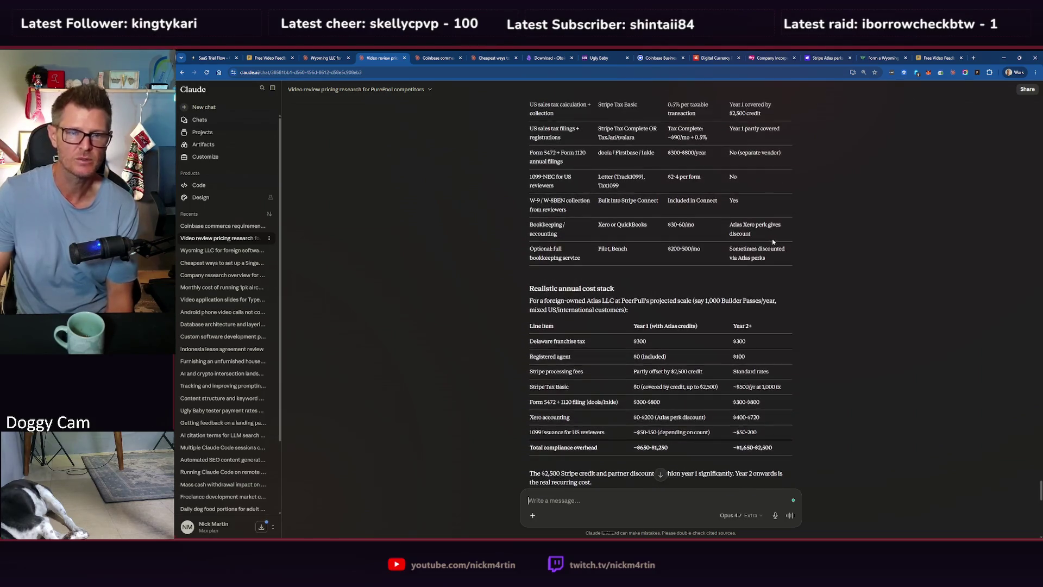
pyautogui.scroll(6, 773, 242)
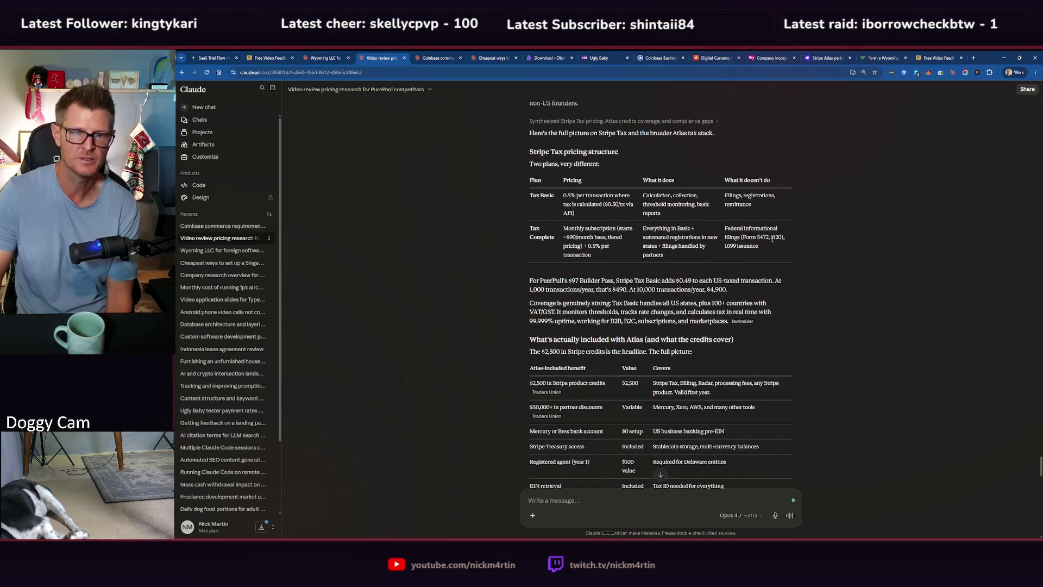
pyautogui.scroll(2, 773, 239)
pyautogui.scroll(-1, 733, 305)
pyautogui.scroll(-4, 701, 363)
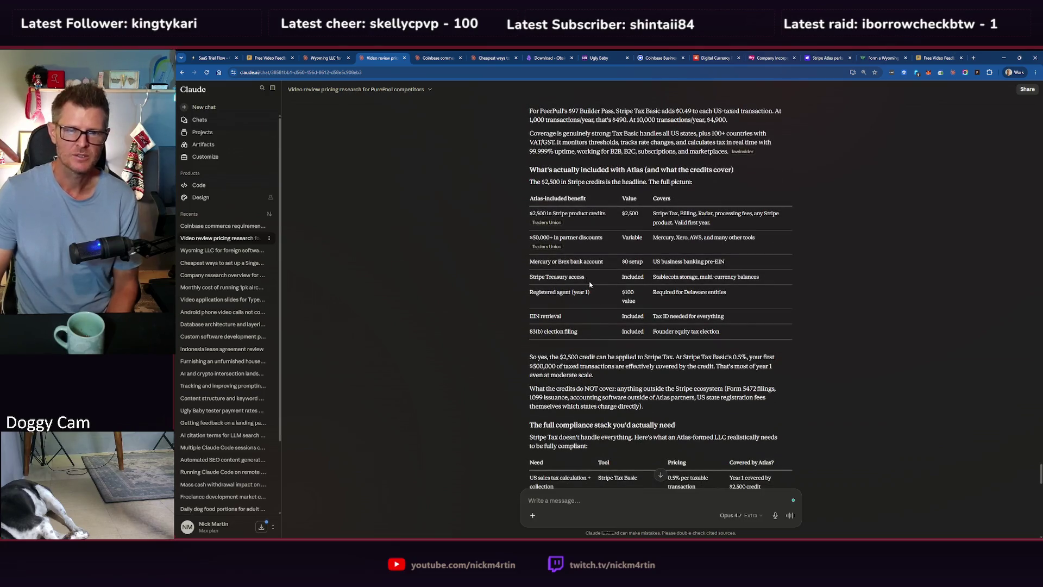
pyautogui.scroll(-3, 604, 272)
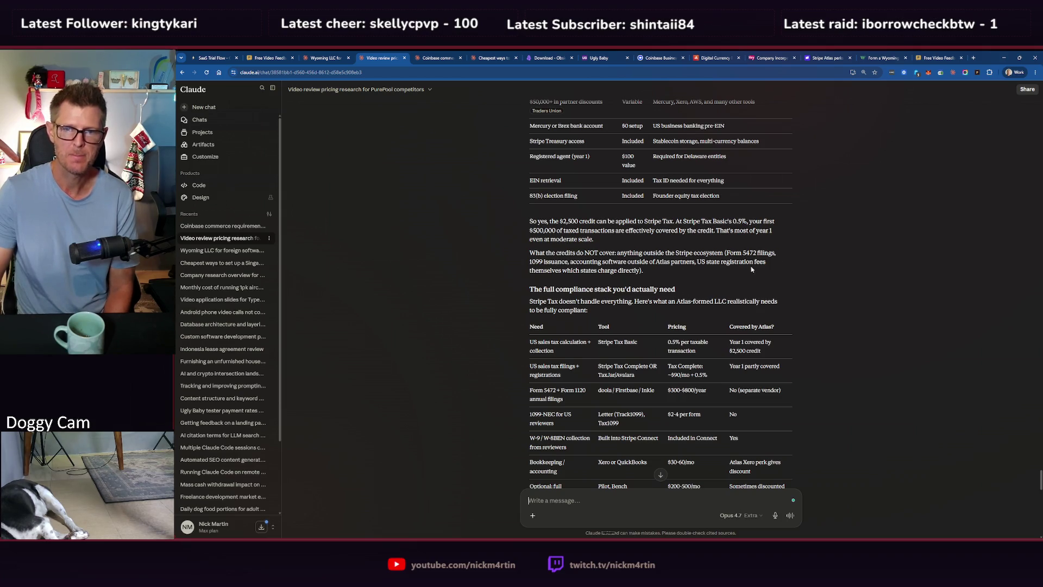
pyautogui.scroll(-2, 634, 270)
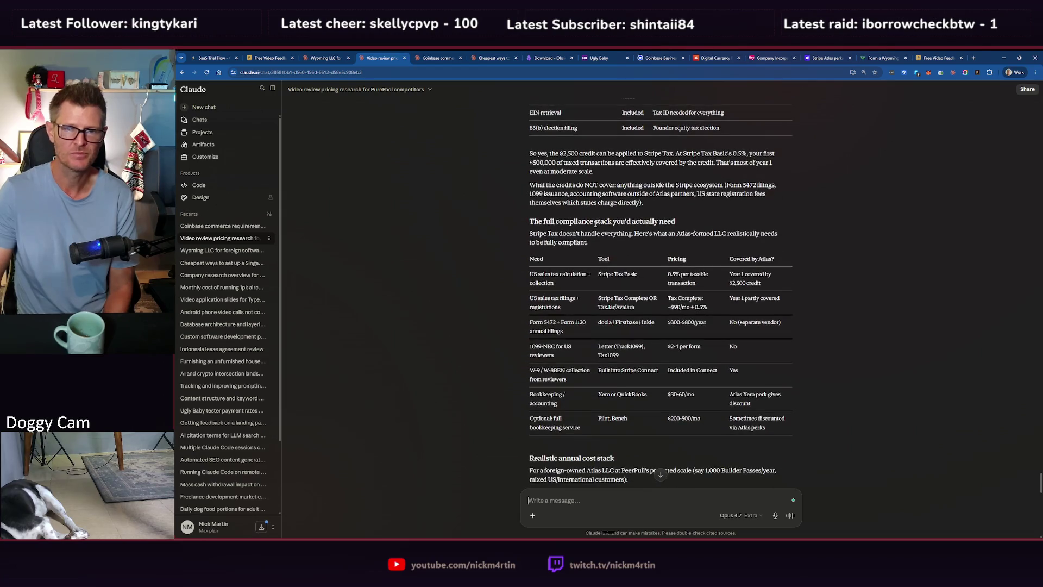
pyautogui.scroll(-2, 636, 208)
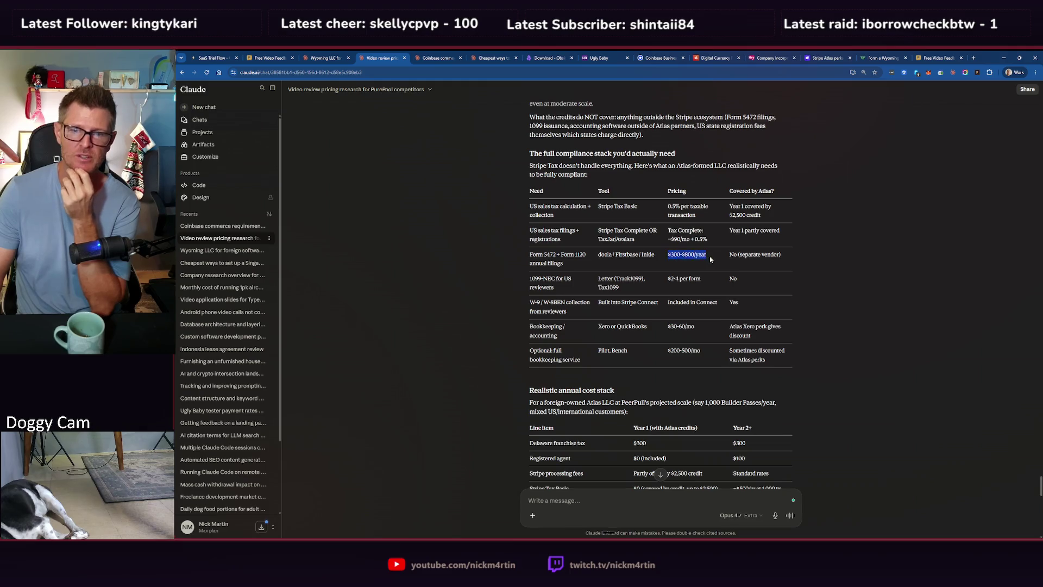
pyautogui.moveTo(598, 255); pyautogui.dragTo(662, 261)
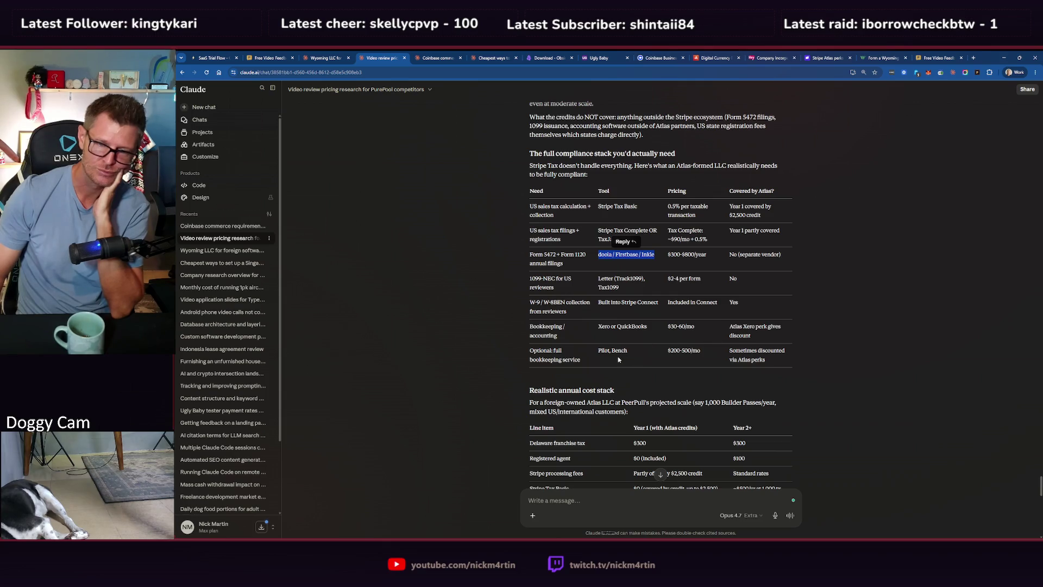
pyautogui.scroll(-2, 807, 333)
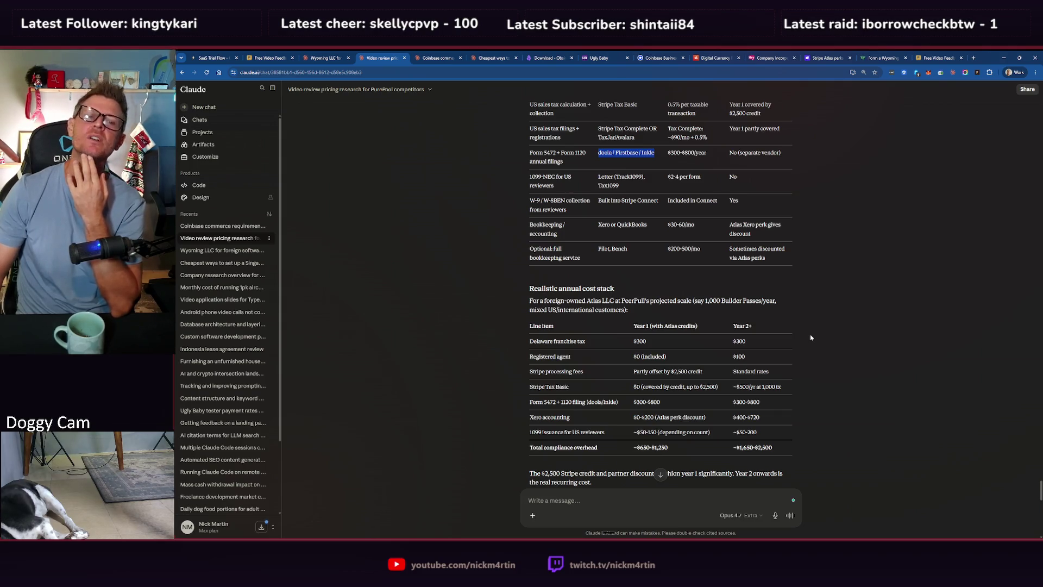
pyautogui.scroll(-1, 810, 337)
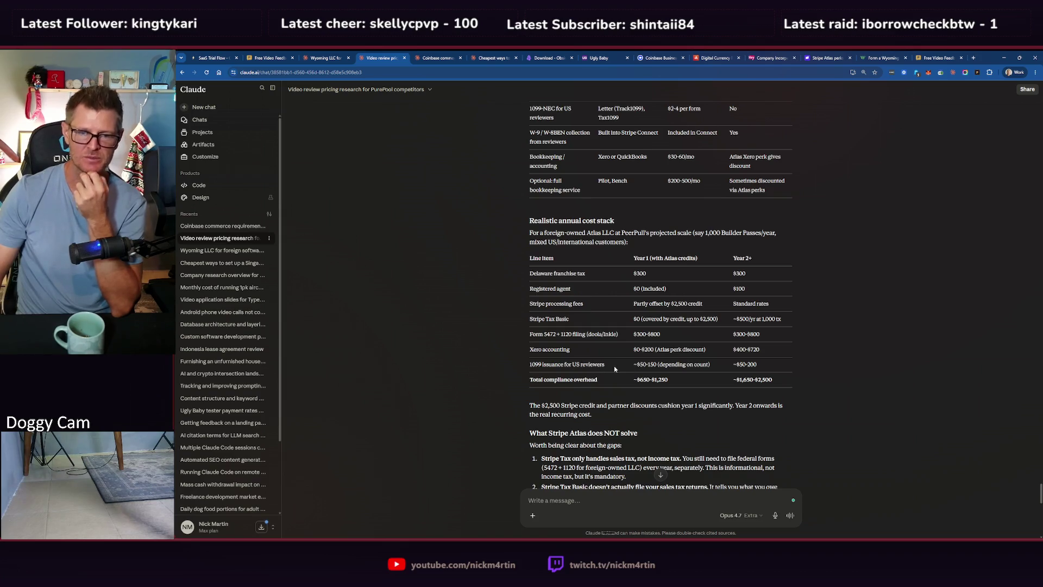
pyautogui.moveTo(635, 365); pyautogui.dragTo(711, 368)
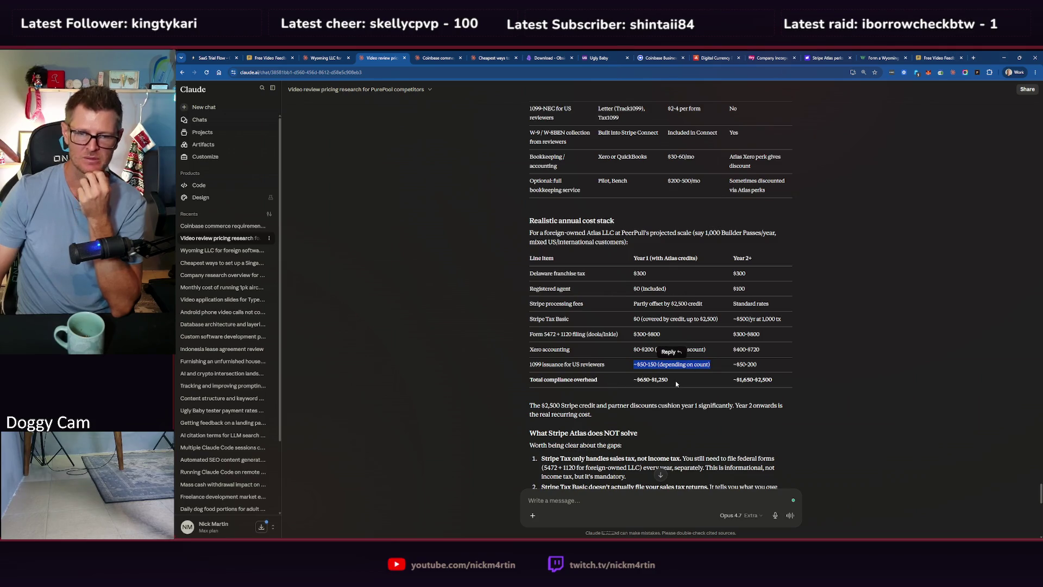
pyautogui.scroll(-1, 677, 383)
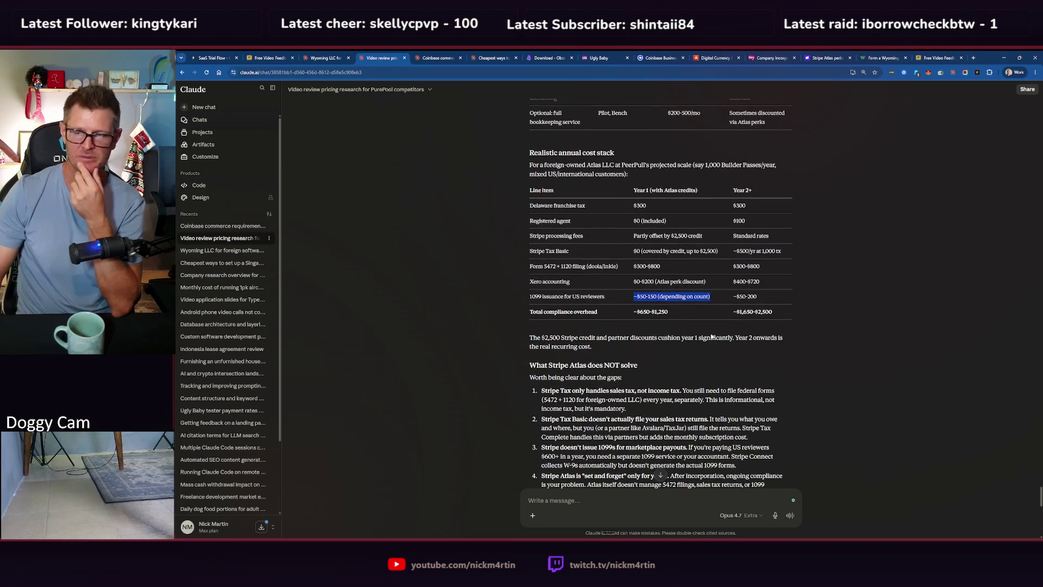
pyautogui.scroll(-1, 710, 336)
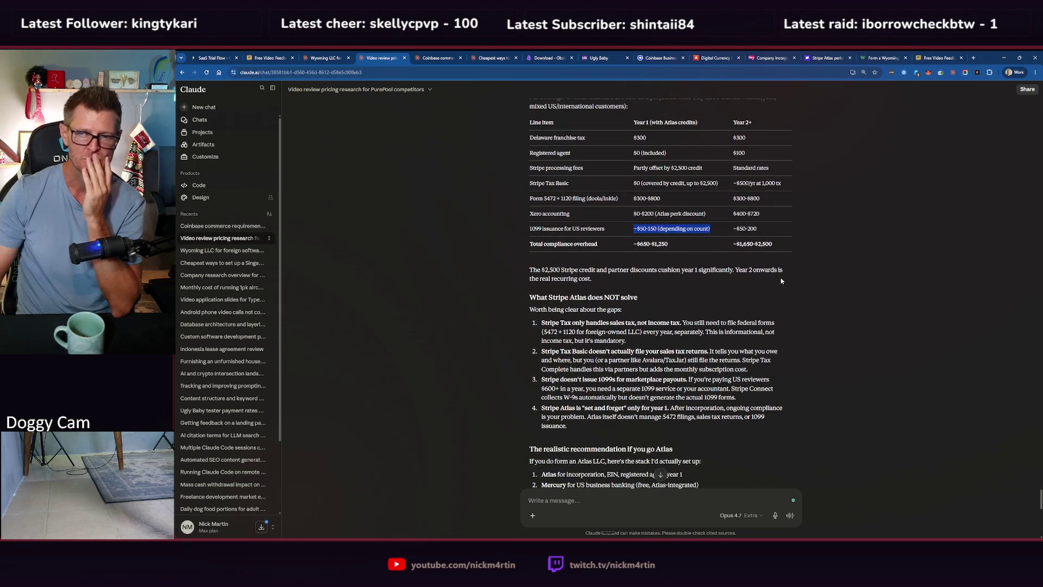
pyautogui.scroll(-1, 715, 293)
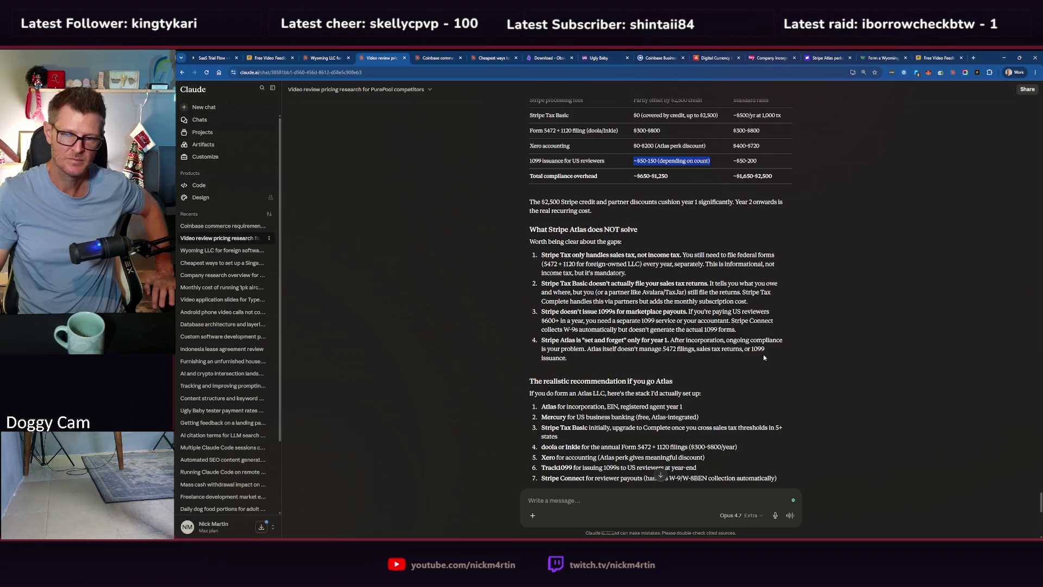
pyautogui.scroll(-4, 675, 344)
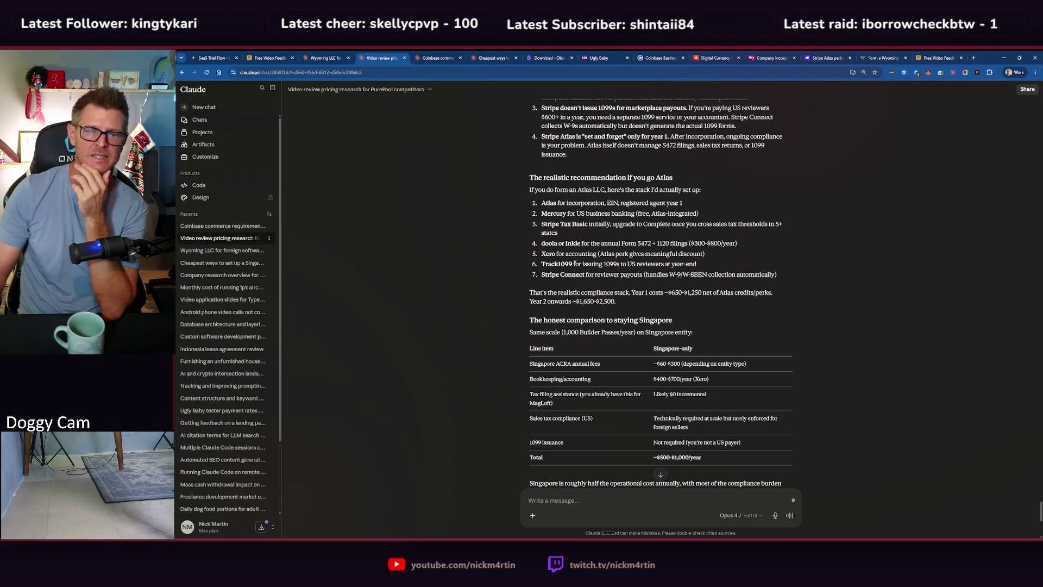
pyautogui.moveTo(542, 254); pyautogui.dragTo(719, 259)
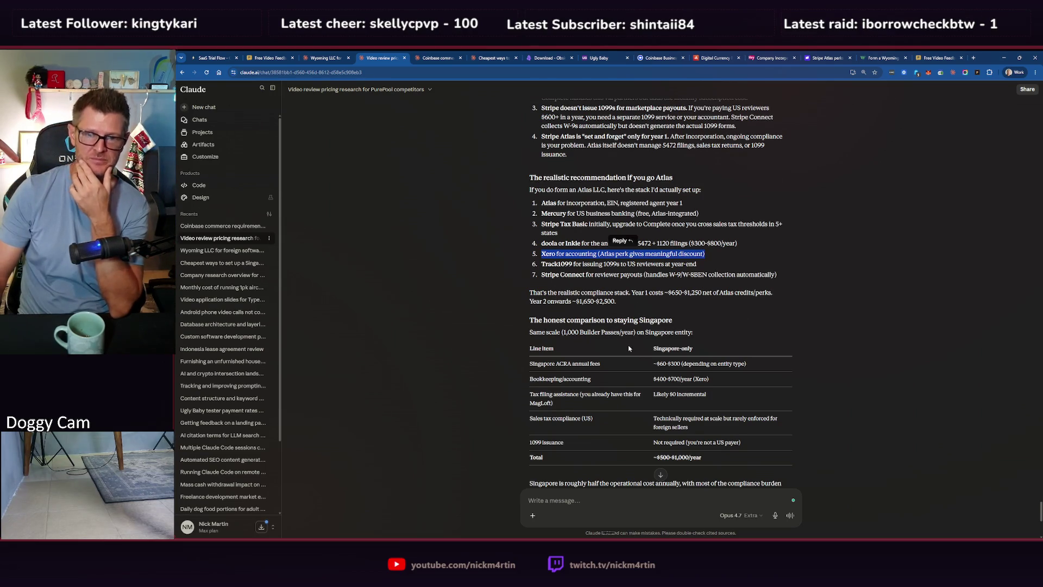
pyautogui.scroll(-3, 629, 348)
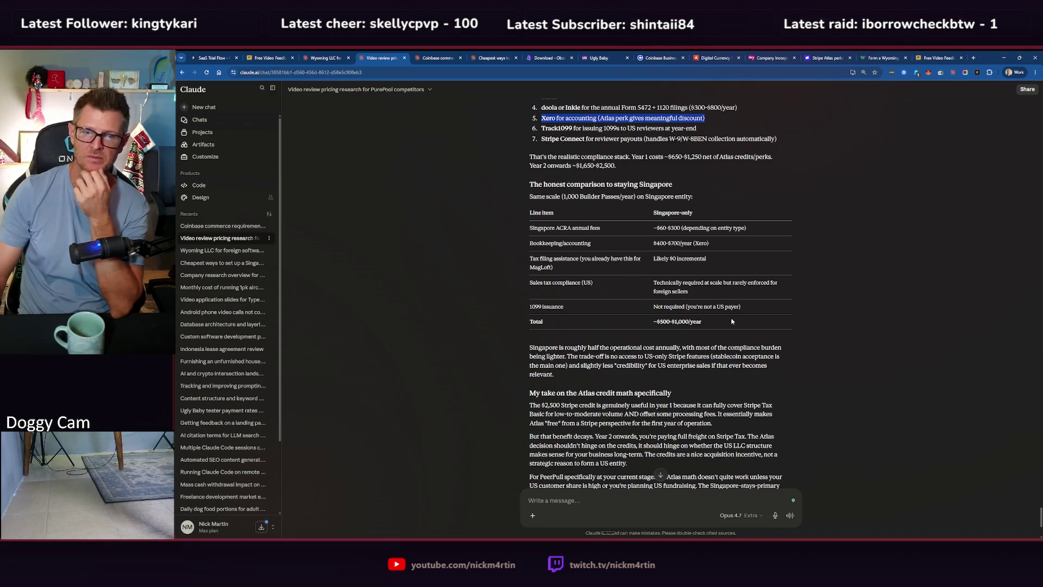
pyautogui.scroll(-1, 731, 321)
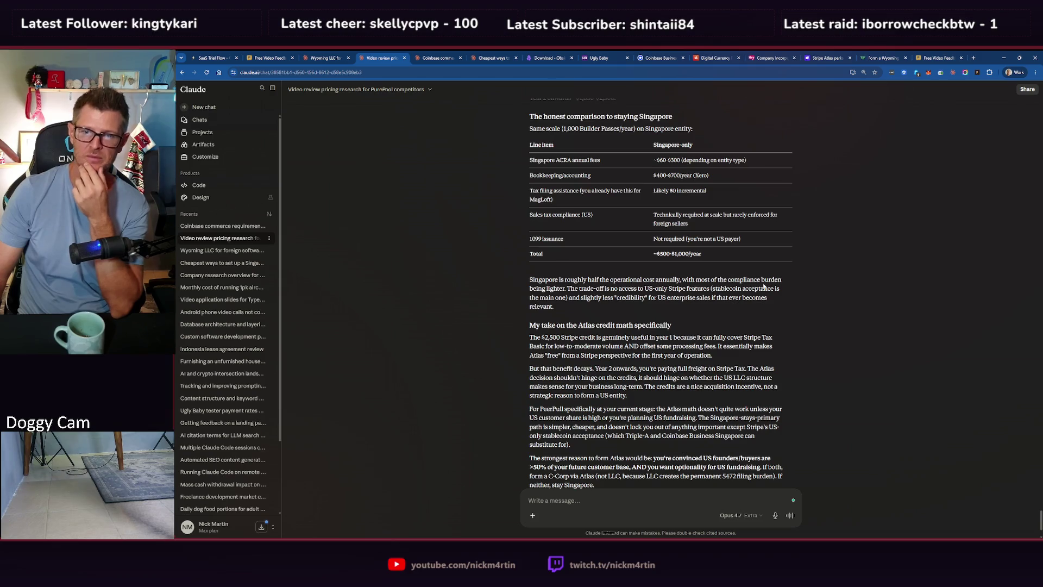
pyautogui.scroll(-1, 612, 308)
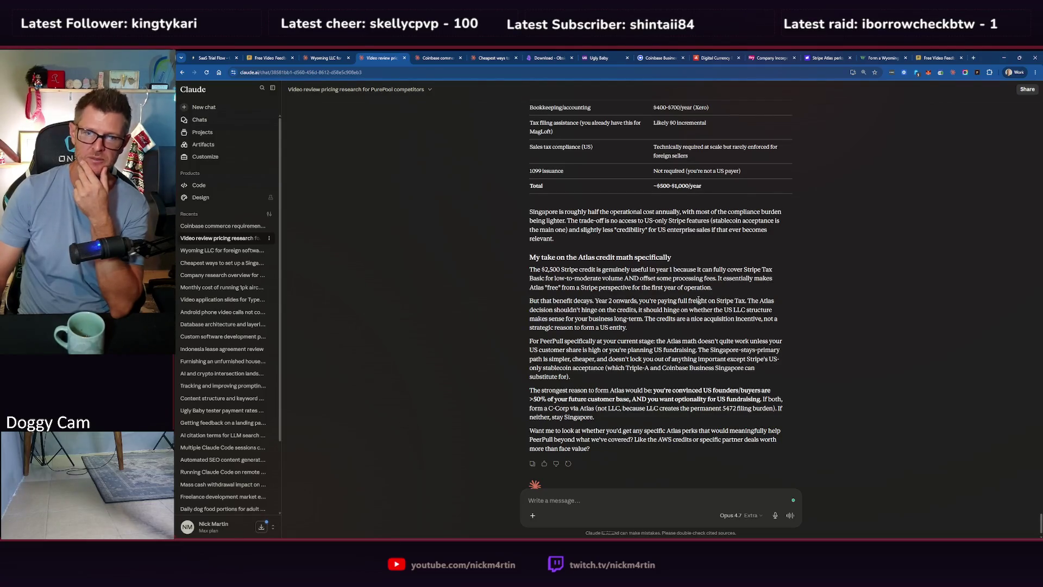
pyautogui.scroll(-1, 673, 296)
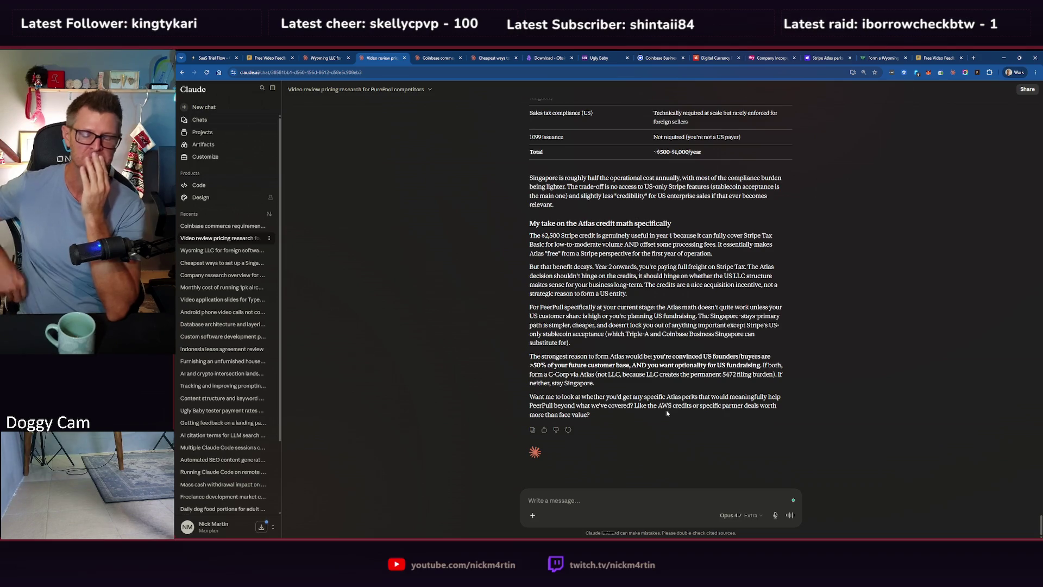
pyautogui.scroll(6, 624, 420)
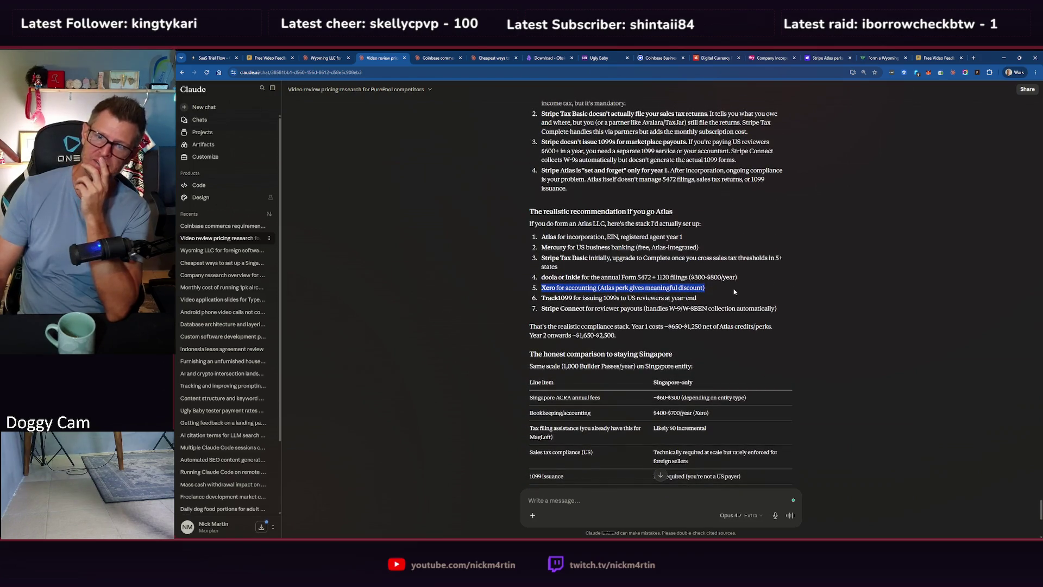
pyautogui.click(733, 292)
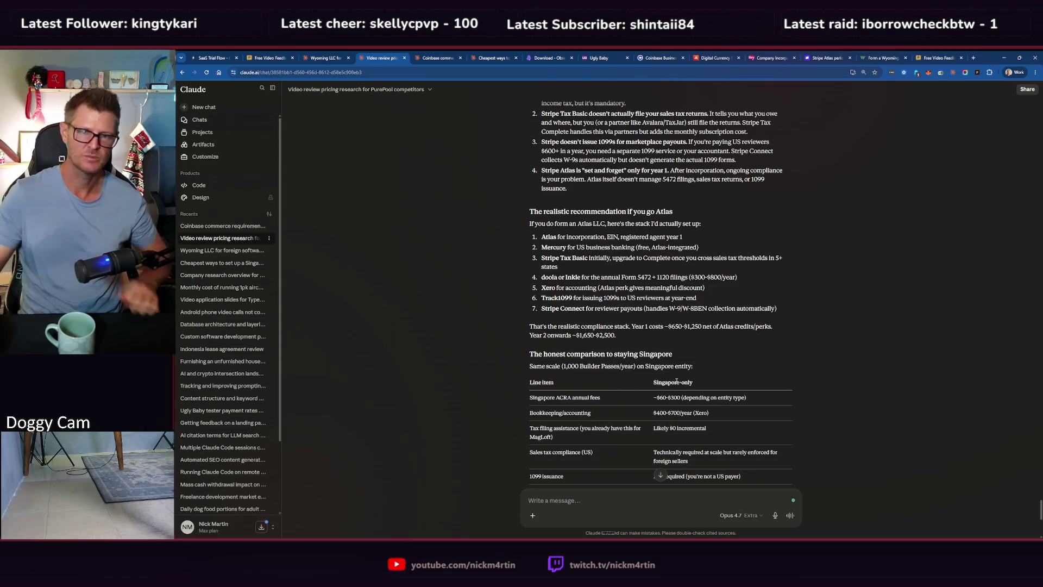
# Step: Search Google for track1099, then open Avalara's 1099 & W-9 page and its small-business pricing
pyautogui.doubleClick(550, 297)
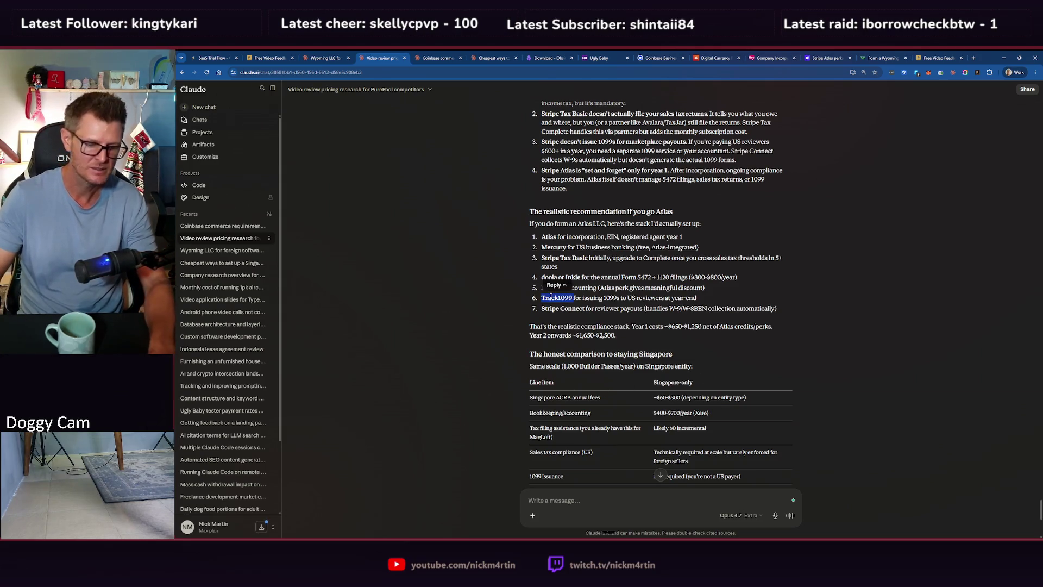
pyautogui.hotkey('ctrl', 't')
pyautogui.write('track1099')
pyautogui.press('Return')
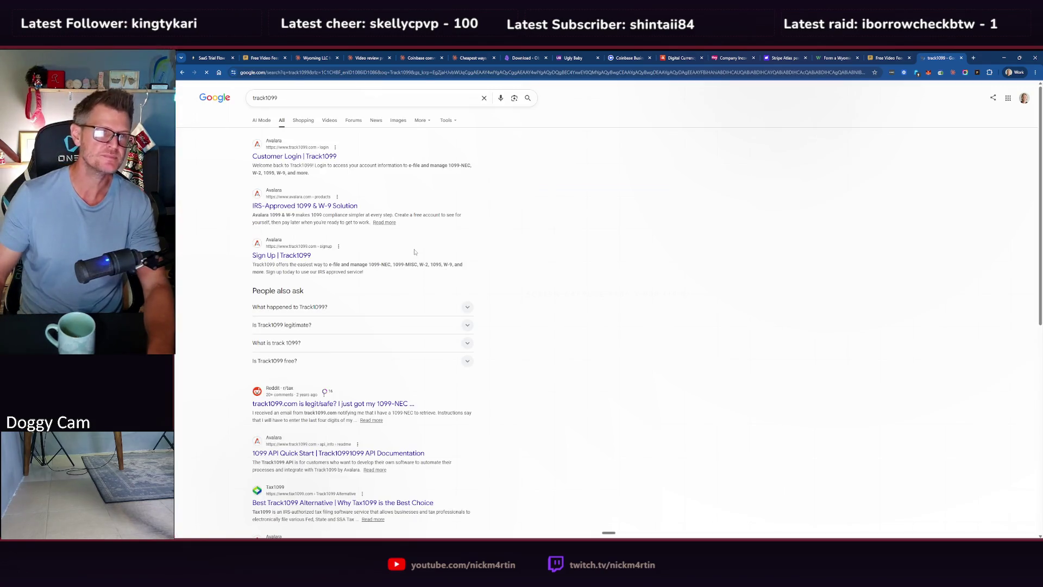
pyautogui.click(289, 205)
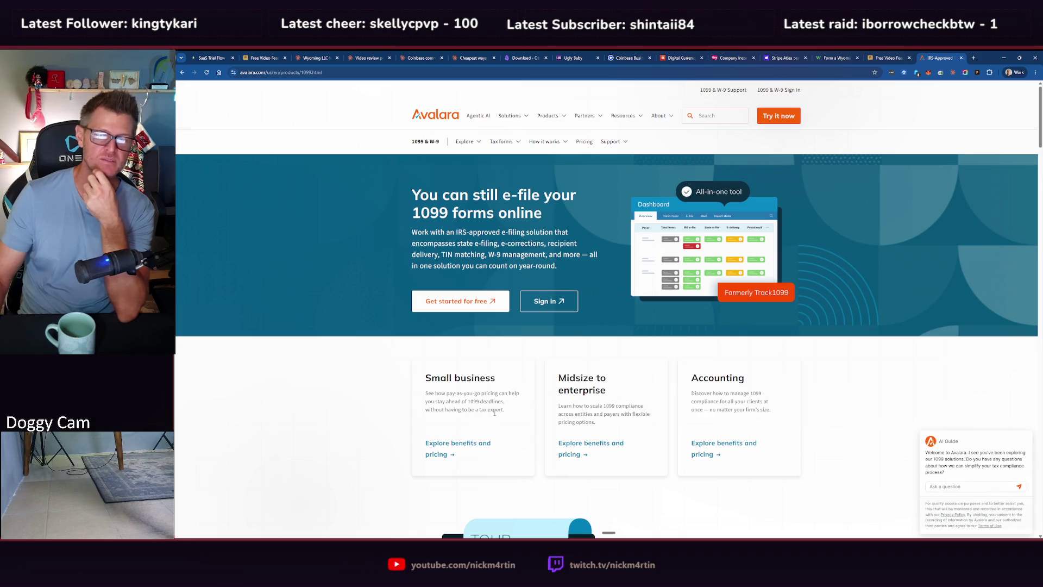
pyautogui.click(459, 444)
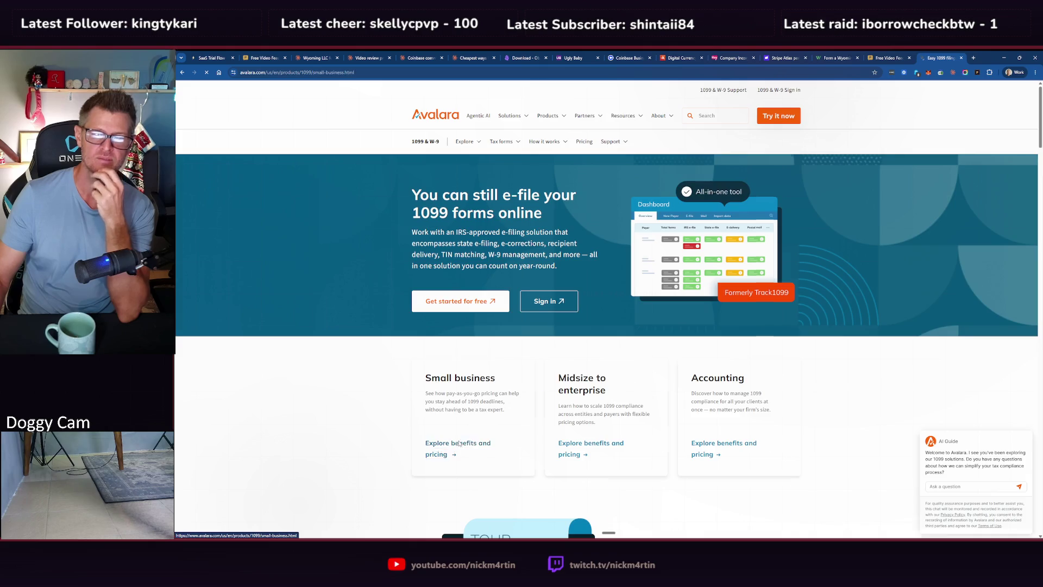
# Step: Review Avalara's small-business 1099 page down to the cost calculator, then return to Claude
pyautogui.scroll(-4, 691, 335)
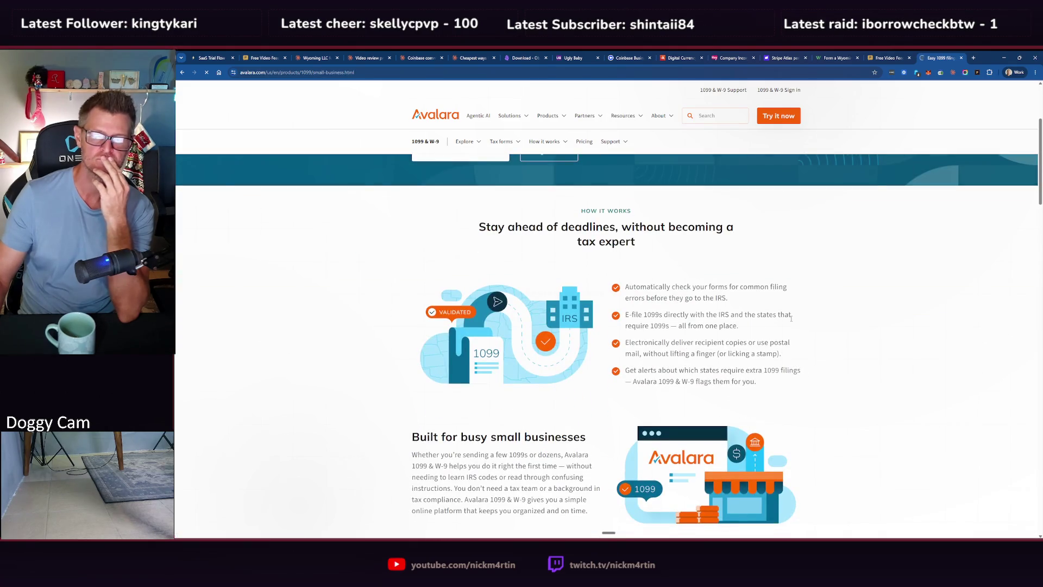
pyautogui.scroll(-4, 785, 335)
pyautogui.scroll(-4, 785, 334)
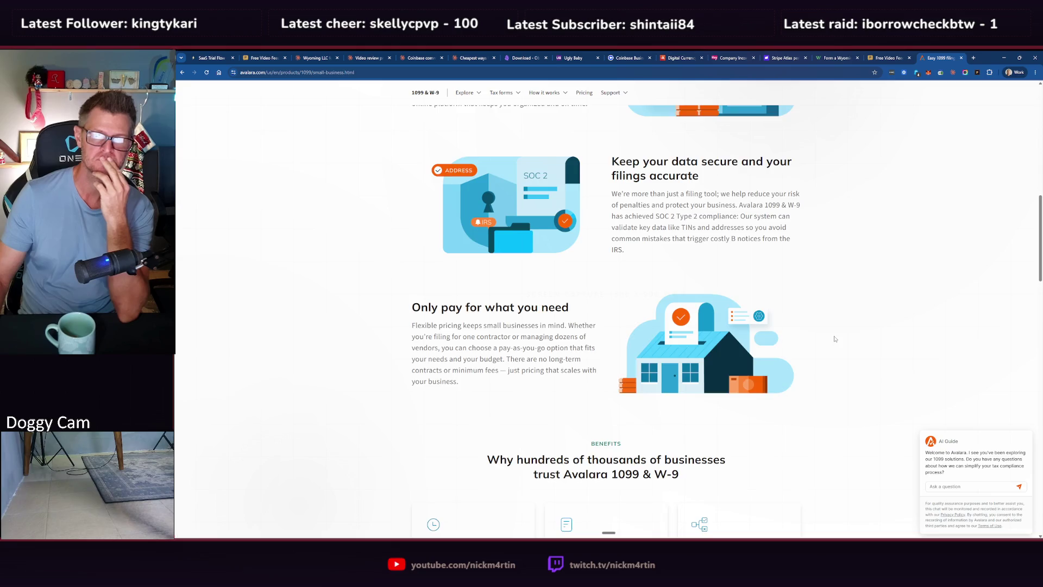
pyautogui.scroll(-5, 834, 344)
pyautogui.scroll(-6, 834, 344)
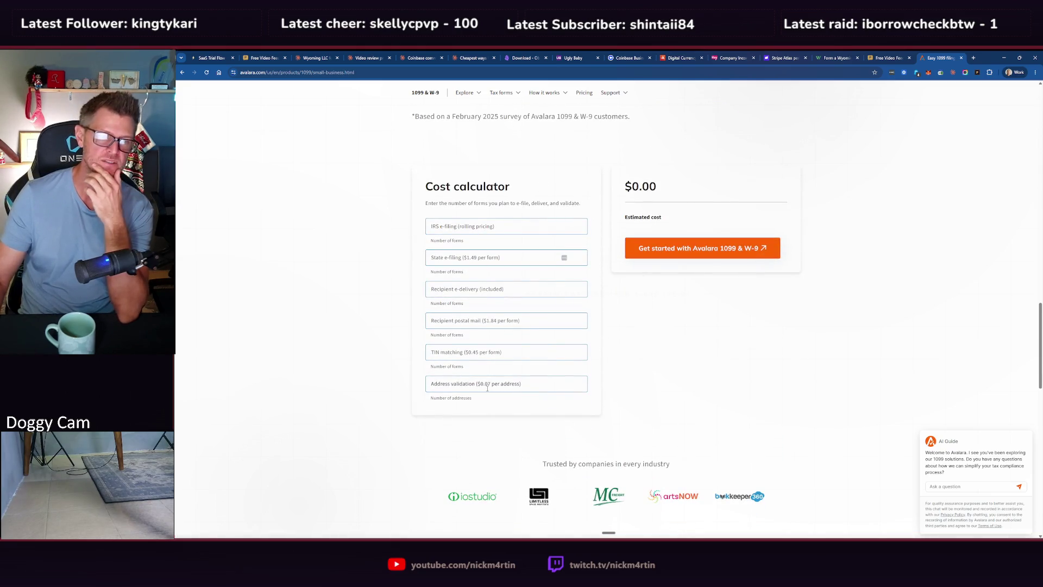
pyautogui.scroll(-3, 764, 313)
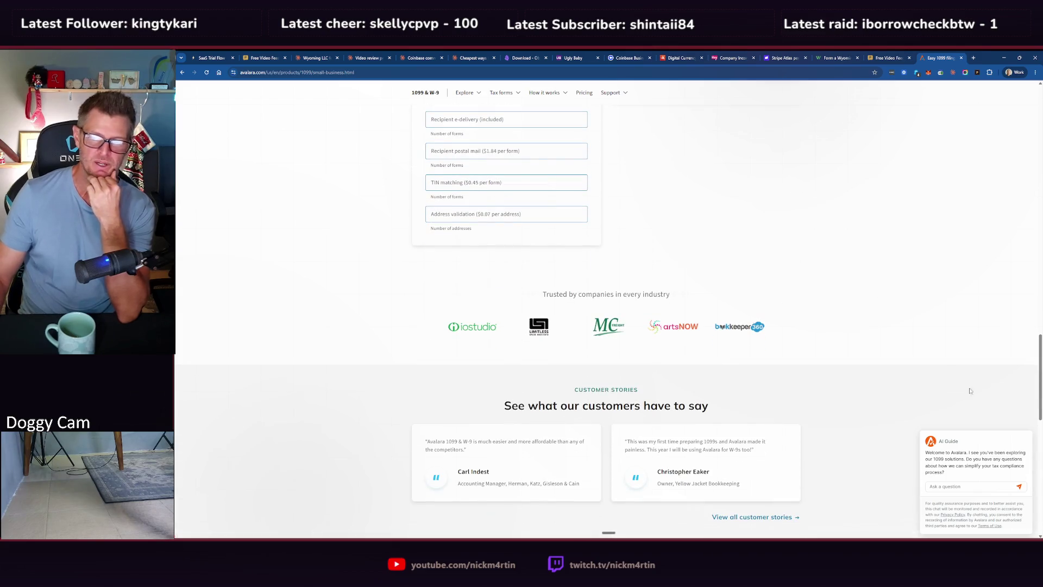
pyautogui.moveTo(1041, 369); pyautogui.dragTo(1037, 101)
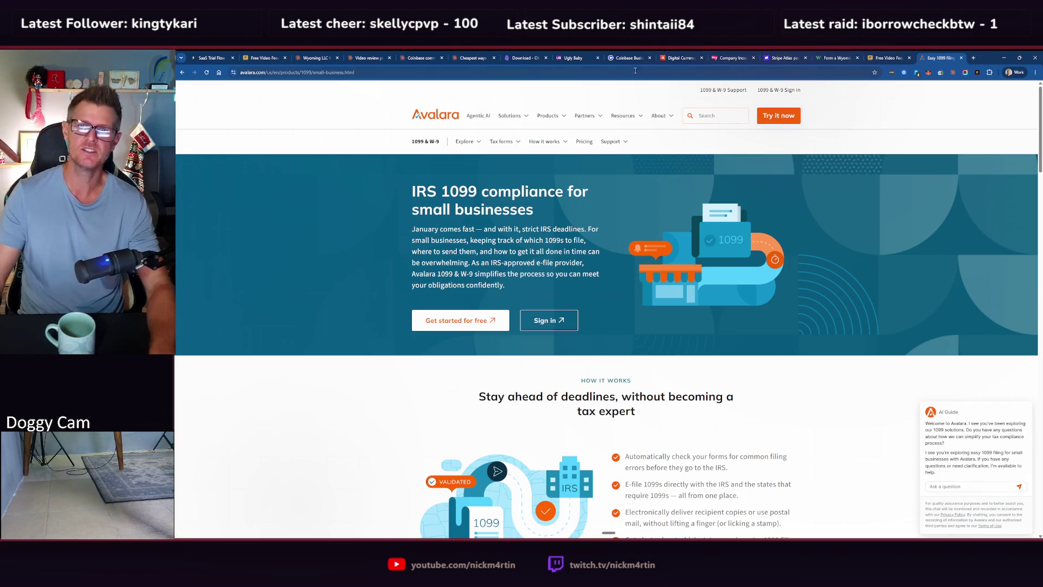
pyautogui.click(378, 58)
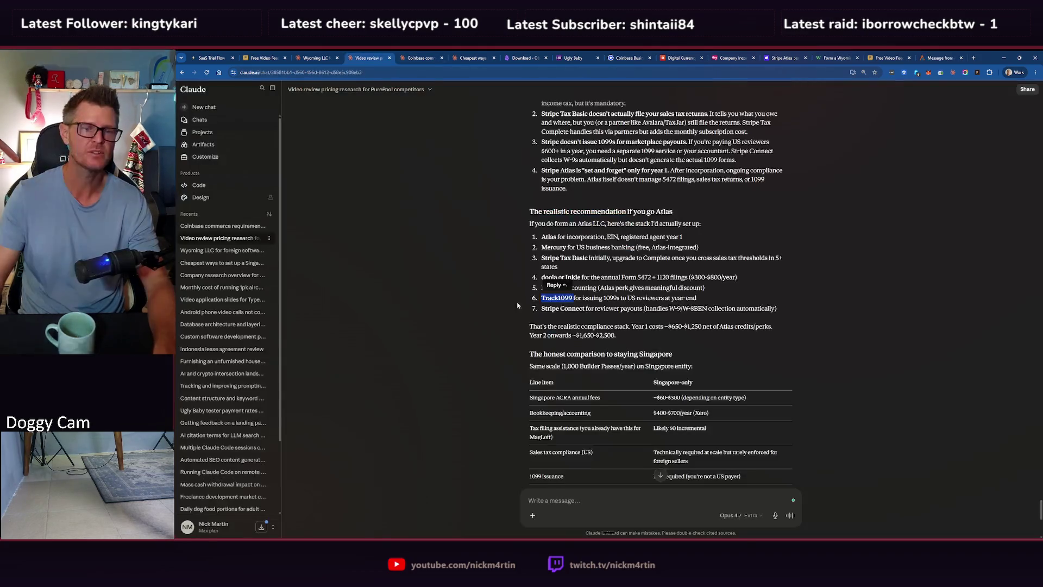
# Step: Ask Claude whether you can launch now and backfile the 1099 and W-9 filings later
pyautogui.scroll(-5, 543, 326)
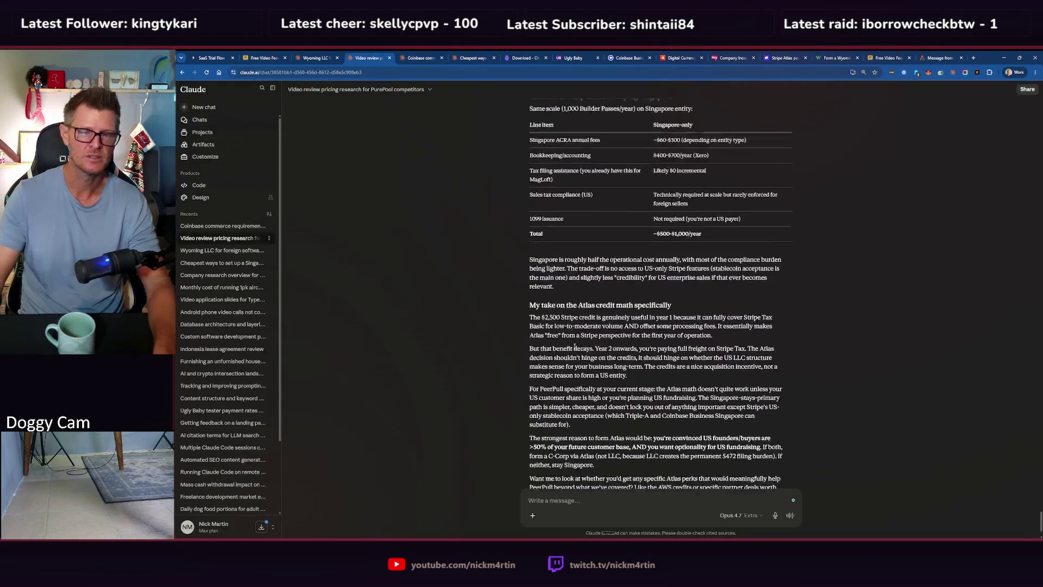
pyautogui.click(562, 498)
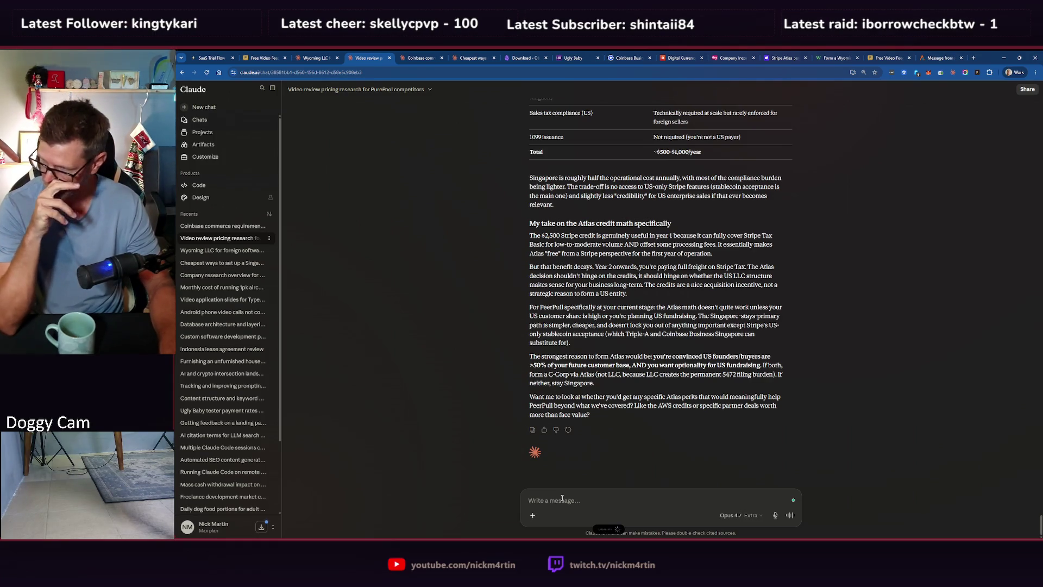
pyautogui.write("Alright, let's say I just want to get up and running and worry about all of these things later. Are there any deadlines for these filings? Would you be able to backfile, let's say, the 1099 or W-8/W-9? Is there any way? For example, let's say I would use Stripe just to sell the packages, and then maybe I would send the payouts to a PayPal email address. That kind of takes the challenge off me, but I would still want to stay compliant. Is there any way that we could backfile these if PurePool all of a sudden takes off?")
pyautogui.press('Return')
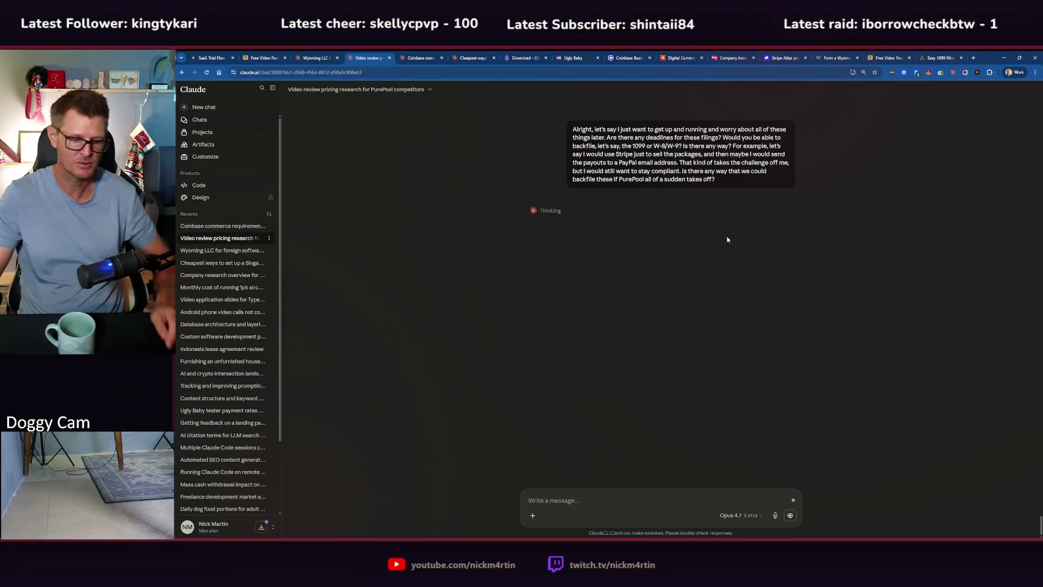
# Step: Read the deadlines-and-penalties reply and highlight the Form 5472 + 1120 entry
pyautogui.hotkey('alt', 'Tab')
pyautogui.press('Escape')
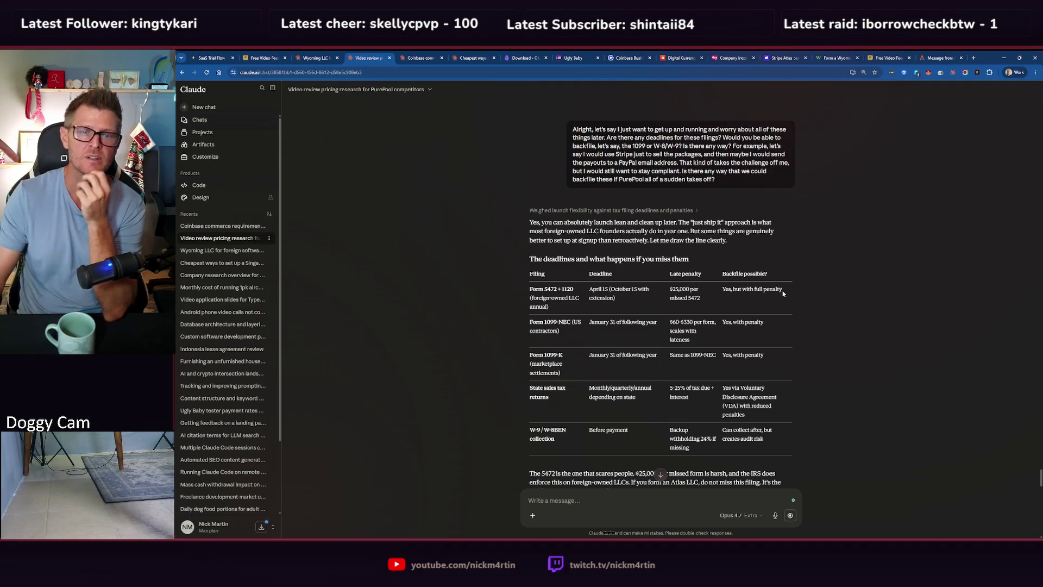
pyautogui.scroll(-2, 618, 228)
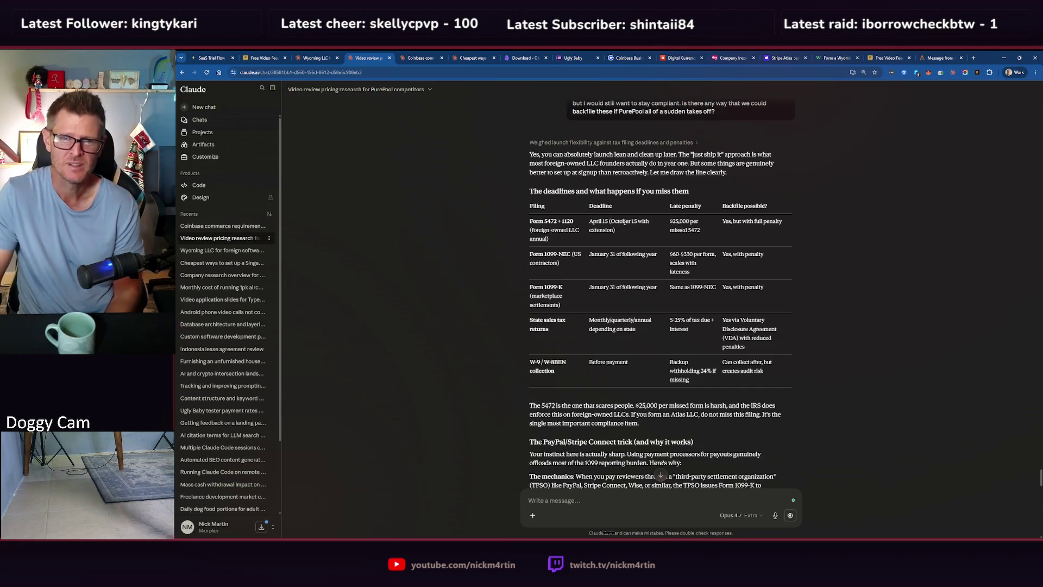
pyautogui.moveTo(630, 229); pyautogui.dragTo(530, 223)
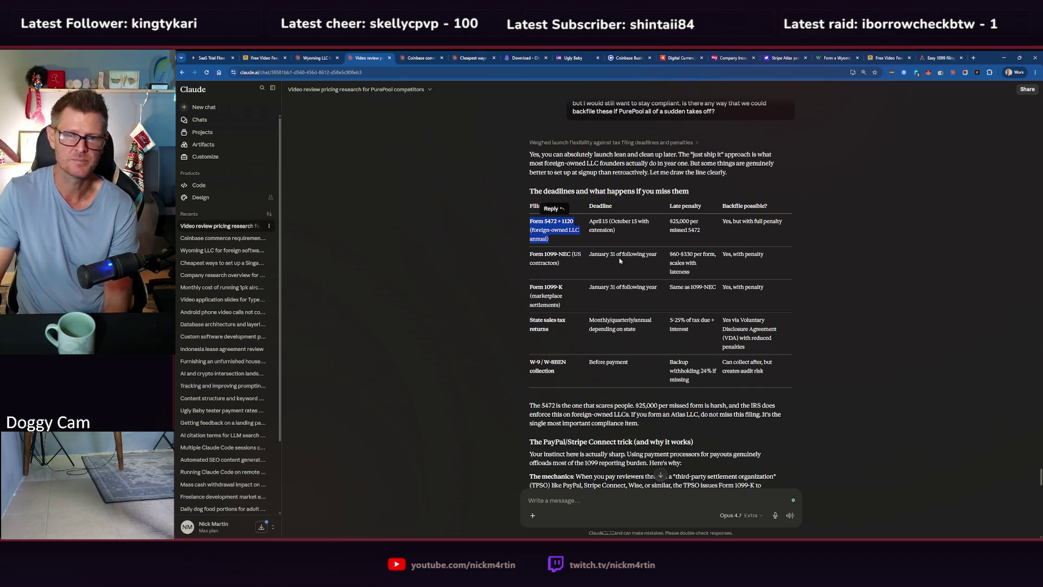
pyautogui.click(573, 264)
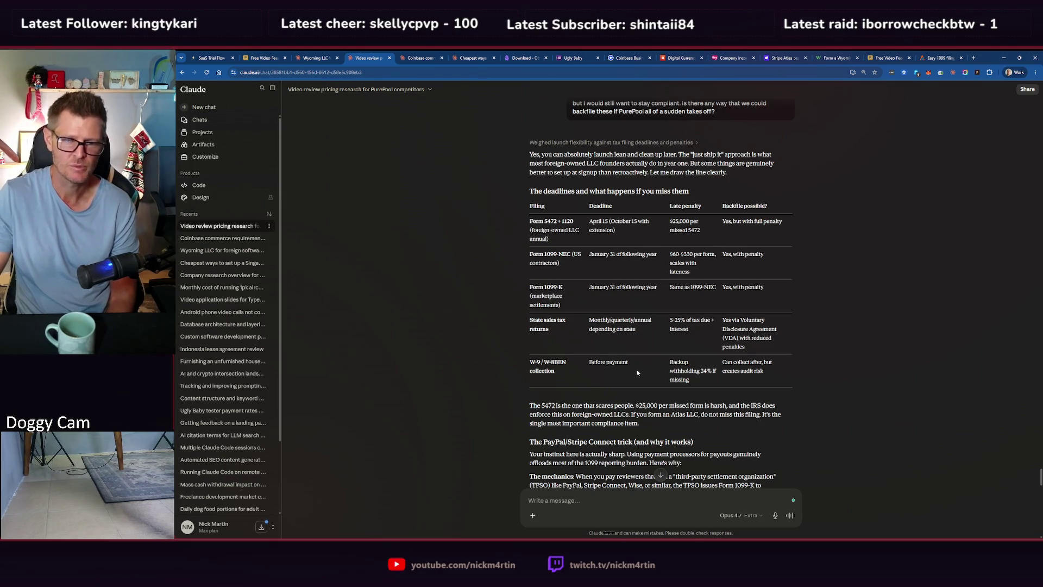
pyautogui.scroll(-3, 718, 377)
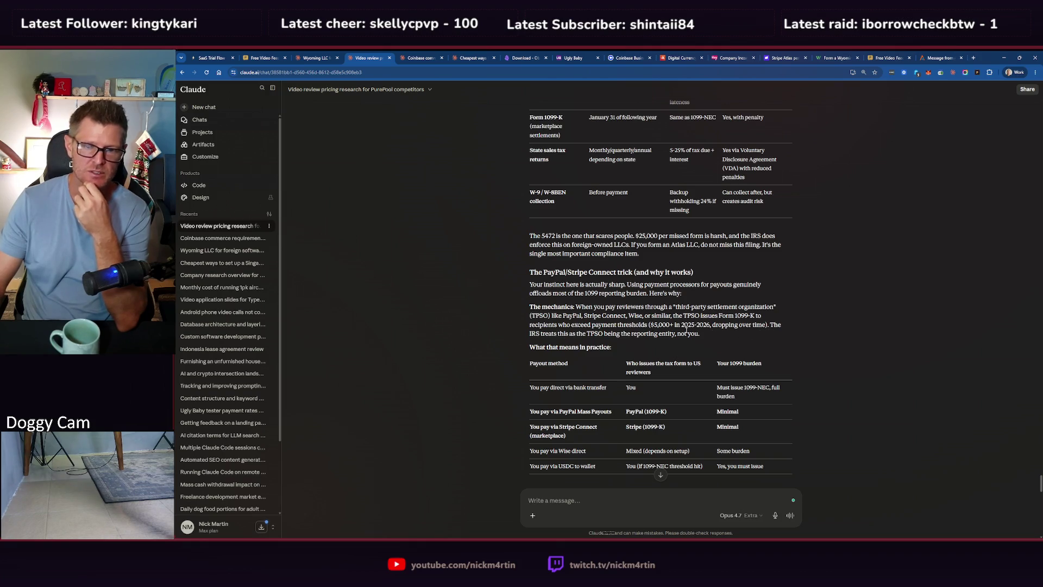
pyautogui.scroll(-2, 658, 284)
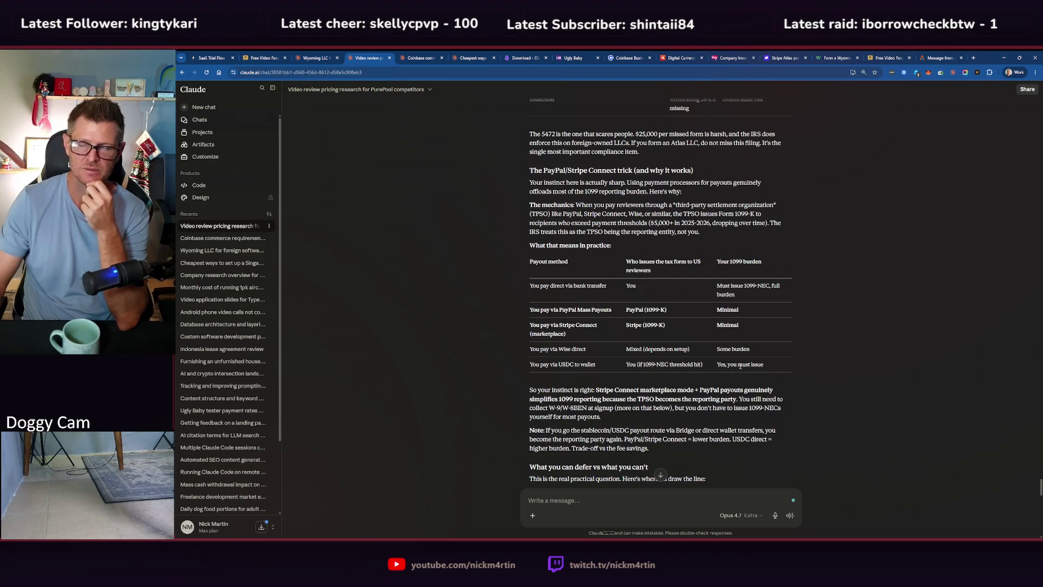
pyautogui.scroll(-3, 775, 367)
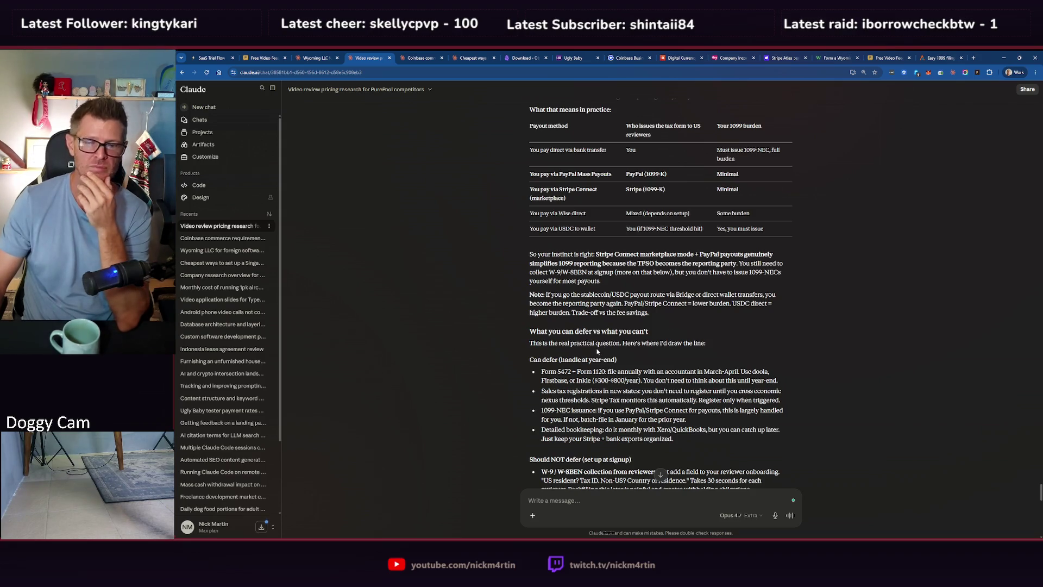
pyautogui.scroll(-2, 749, 342)
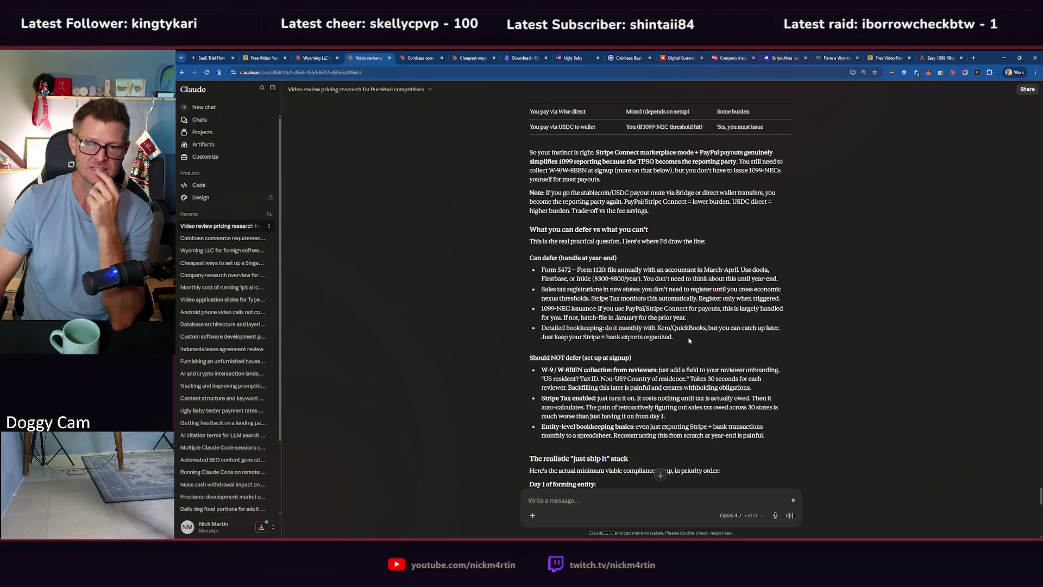
pyautogui.scroll(-2, 713, 339)
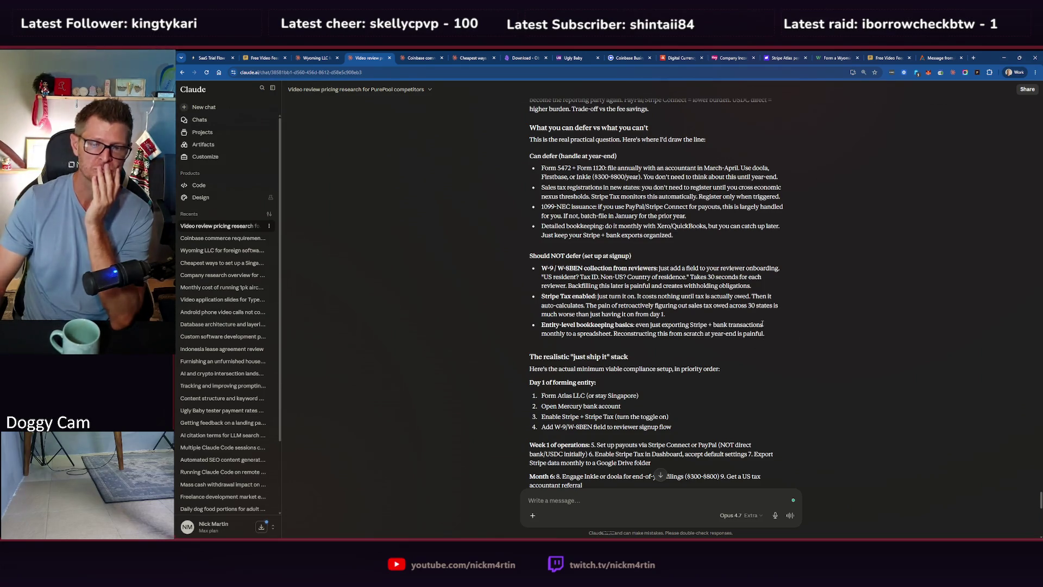
pyautogui.scroll(-3, 766, 326)
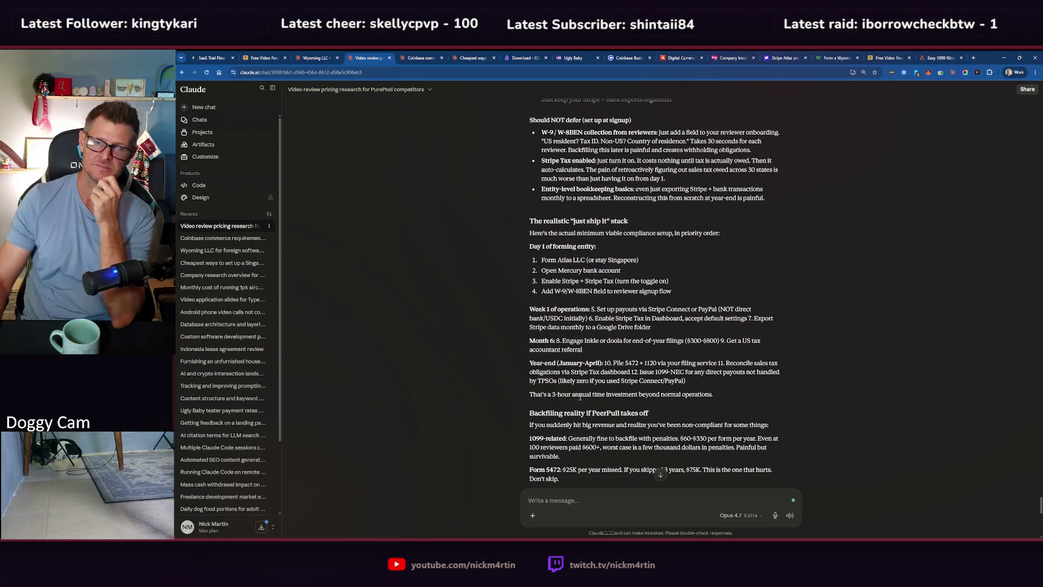
pyautogui.scroll(-2, 639, 408)
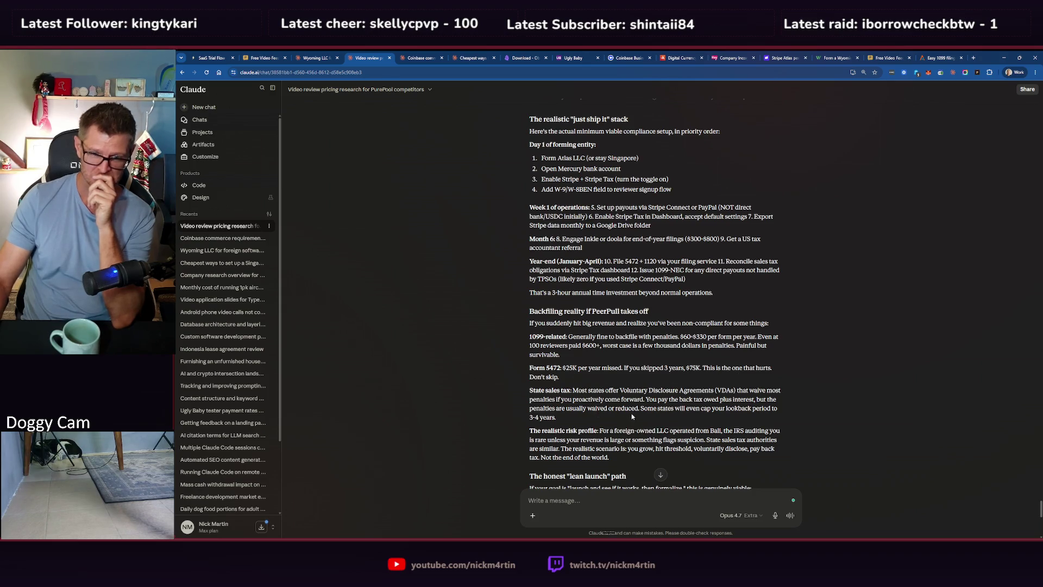
pyautogui.scroll(-2, 632, 416)
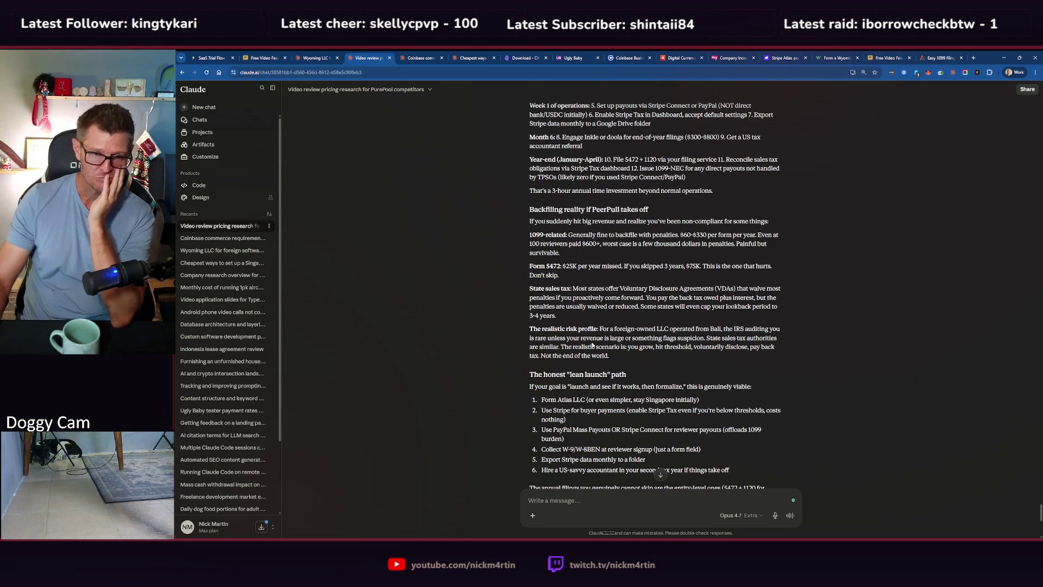
pyautogui.scroll(-2, 657, 370)
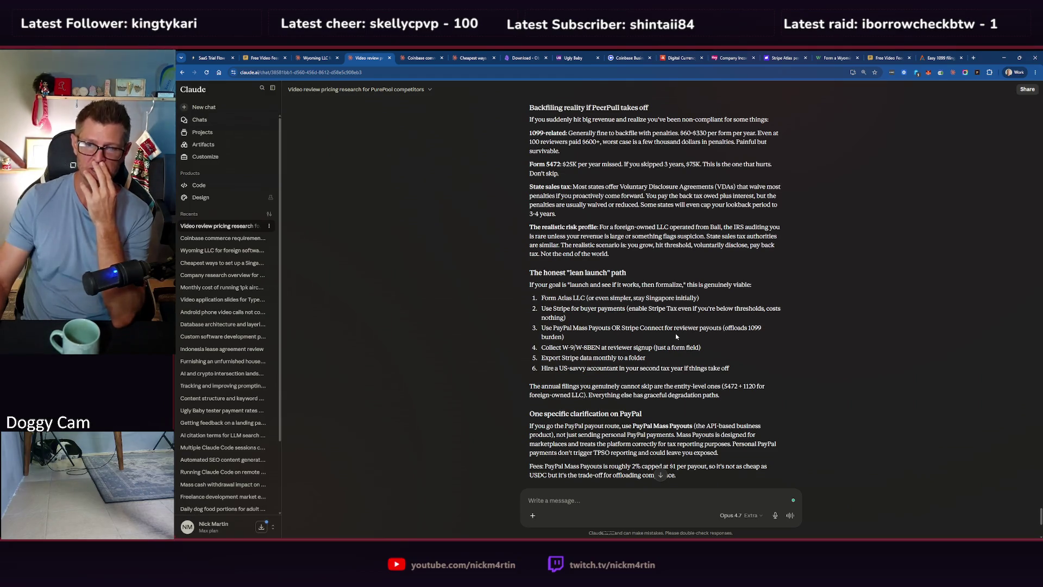
# Step: Search Google in a new tab for 'which countries does stripe connect payouts support'
pyautogui.click(973, 58)
pyautogui.write('which countr')
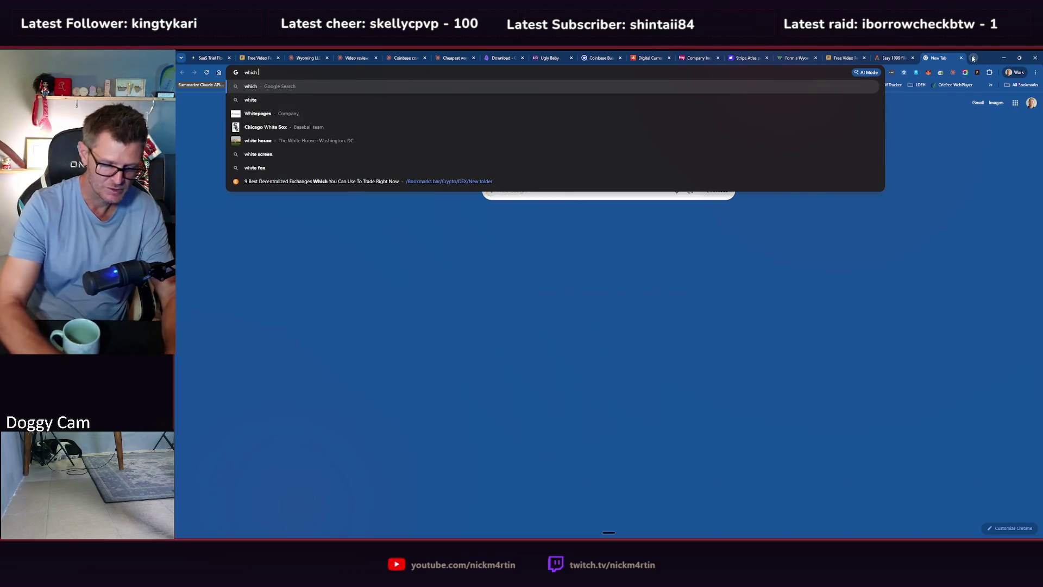
pyautogui.write('ies does')
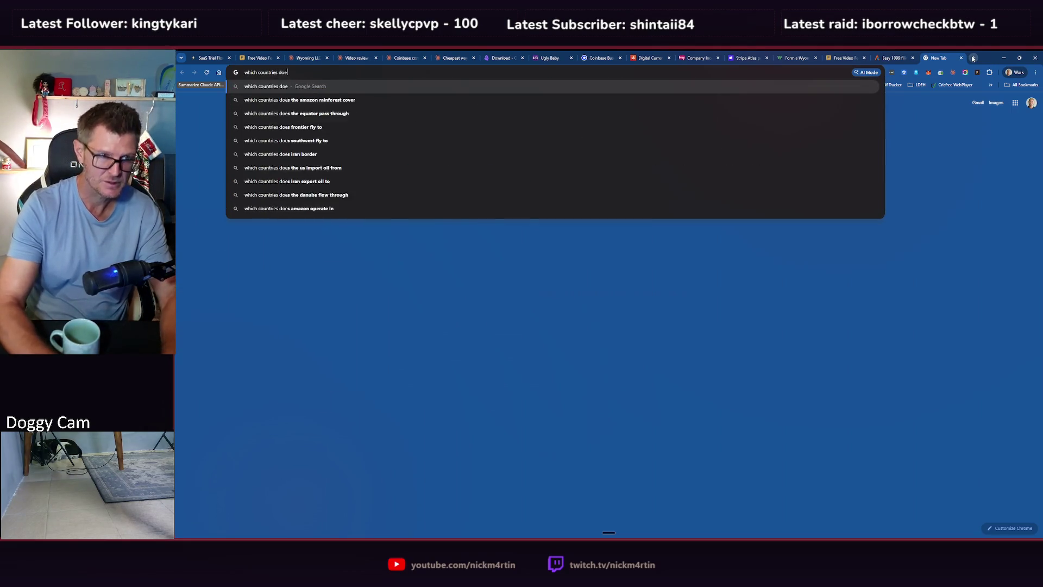
pyautogui.write(' stripe c')
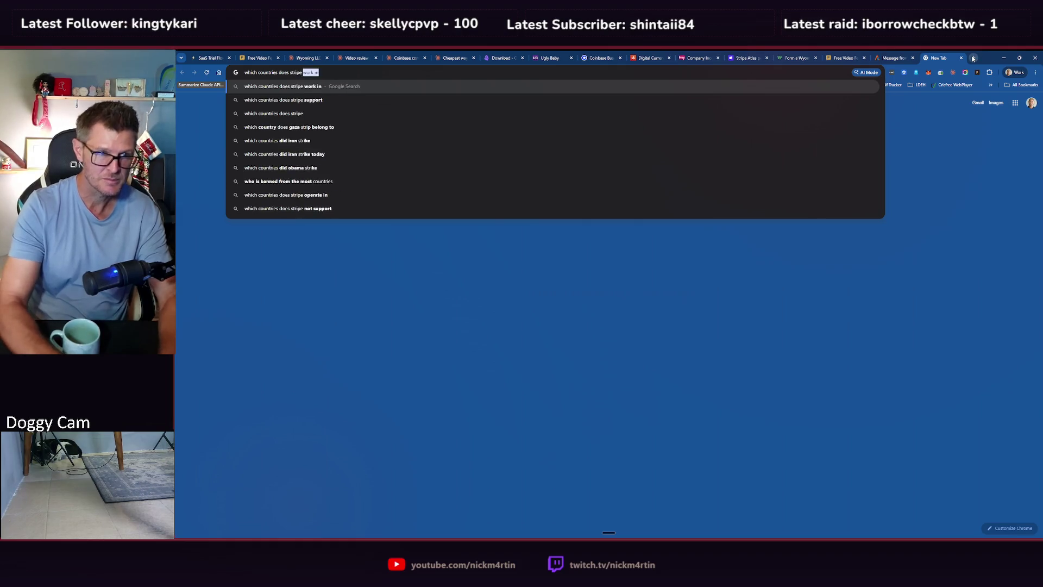
pyautogui.write('onnect pa')
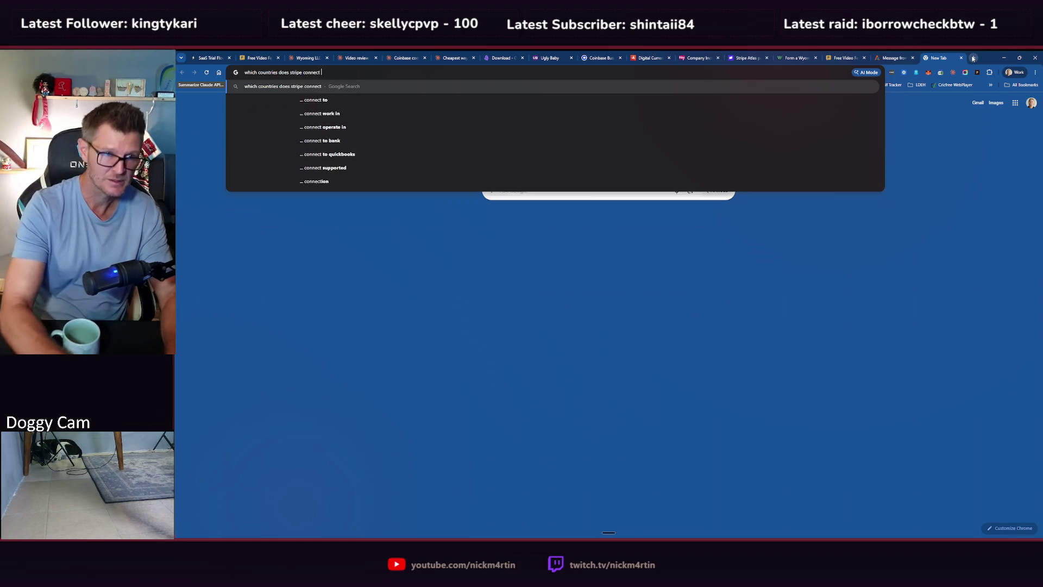
pyautogui.write('youts support')
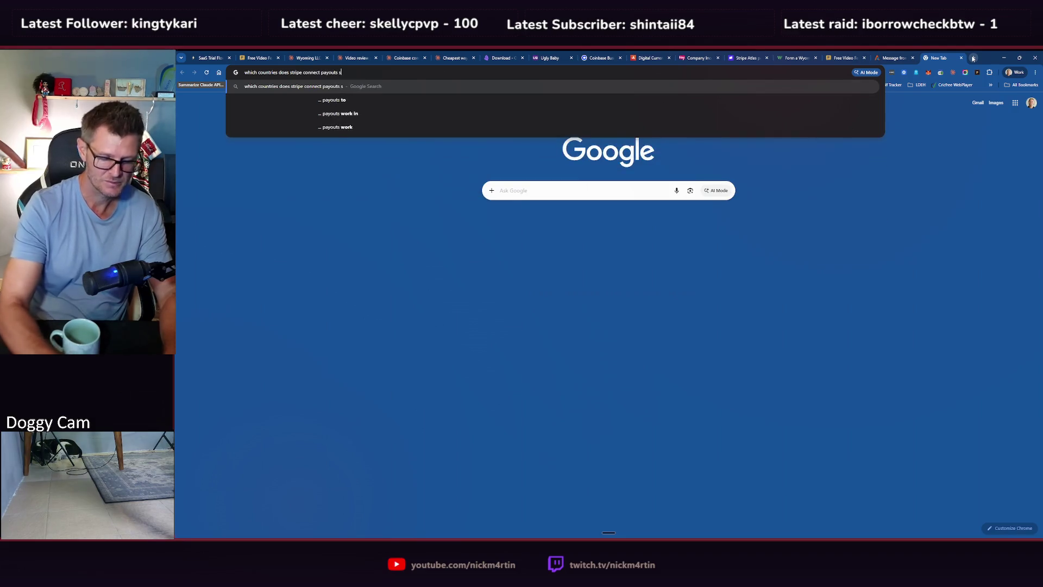
pyautogui.press('Return')
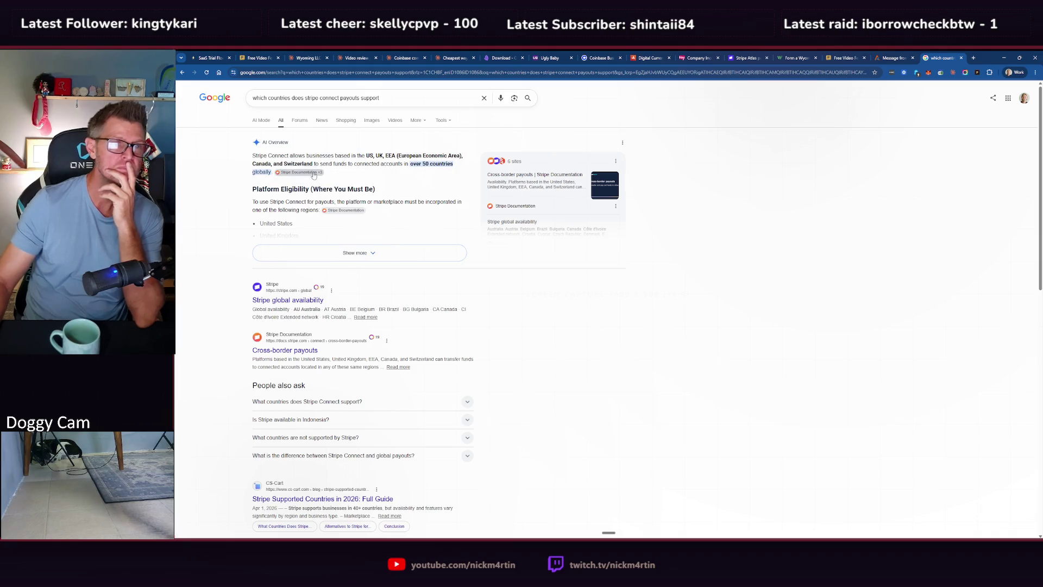
# Step: Expand Google's AI Overview and read its supported payout countries down to the Stripe results
pyautogui.click(399, 253)
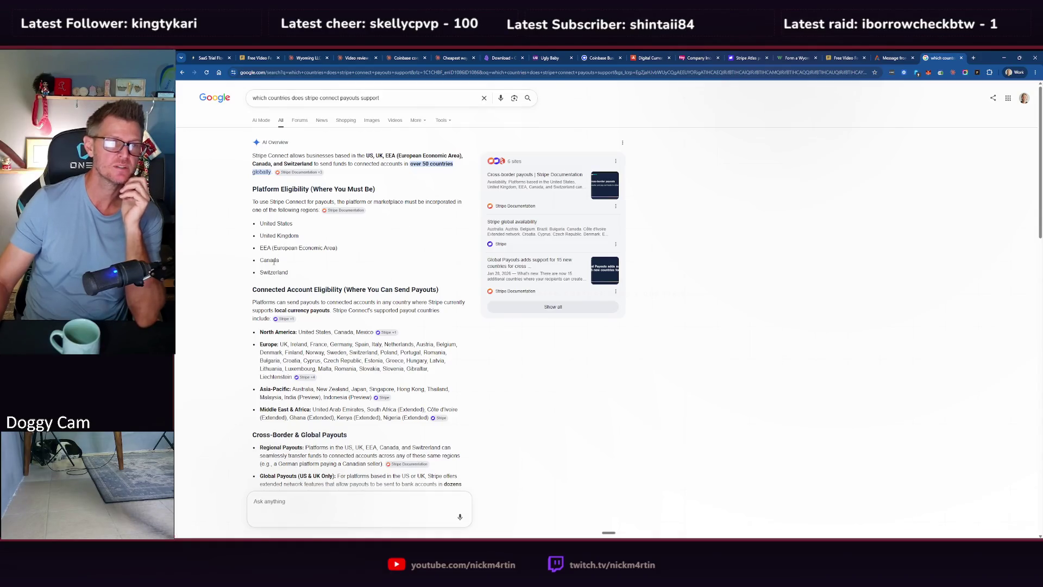
pyautogui.scroll(-2, 442, 292)
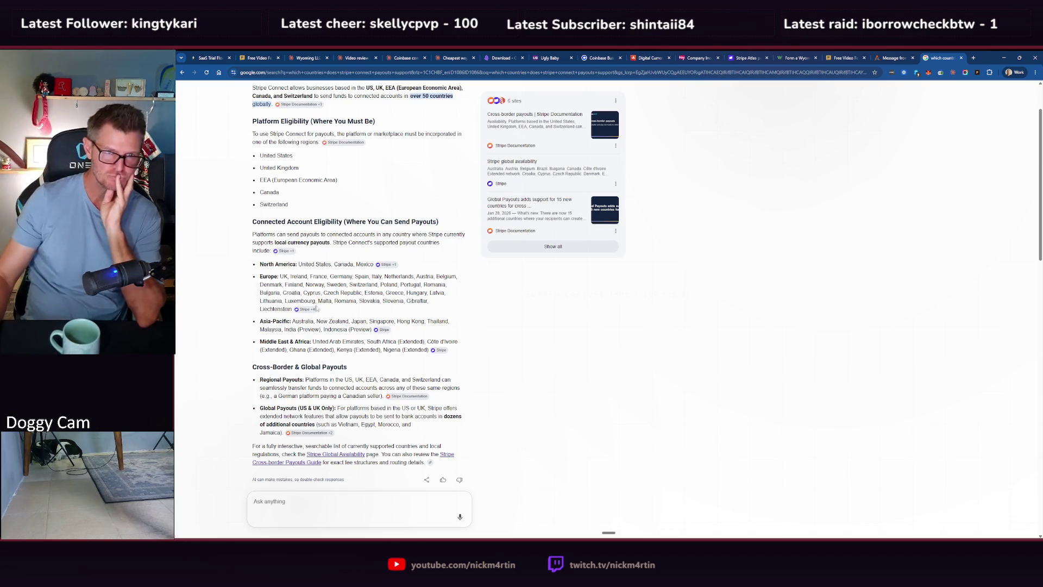
pyautogui.scroll(-2, 359, 376)
pyautogui.scroll(-1, 359, 377)
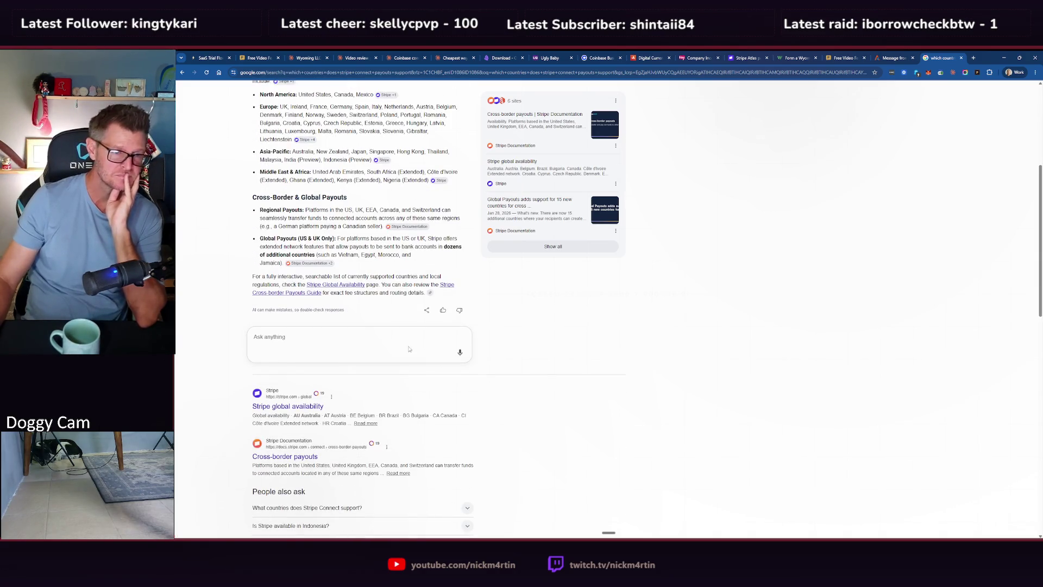
pyautogui.scroll(-2, 371, 401)
# Step: Open Stripe's Cross-border payouts doc and read through its Connect versus Global payouts comparison
pyautogui.click(308, 390)
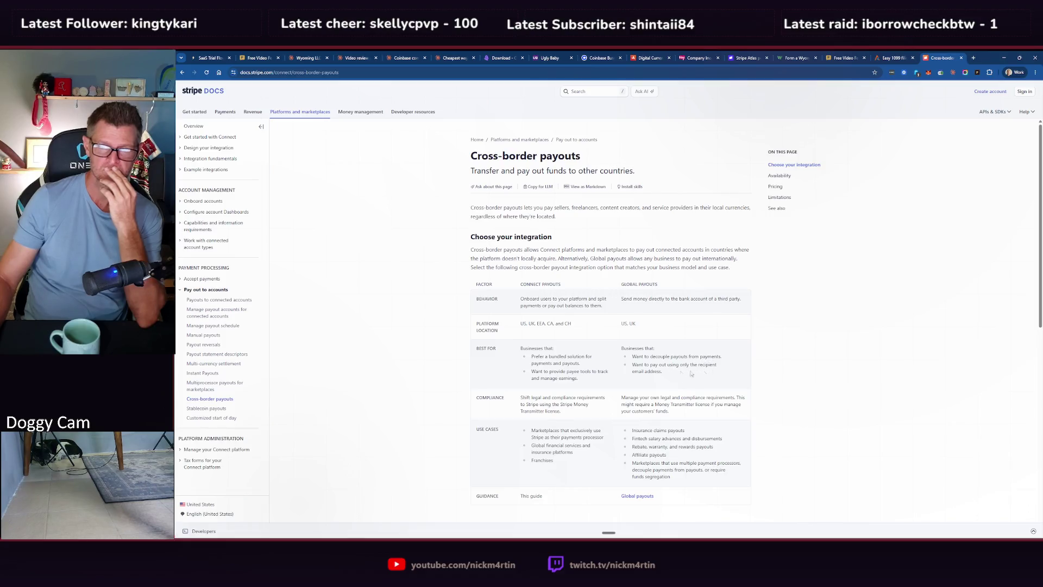
pyautogui.scroll(-2, 682, 375)
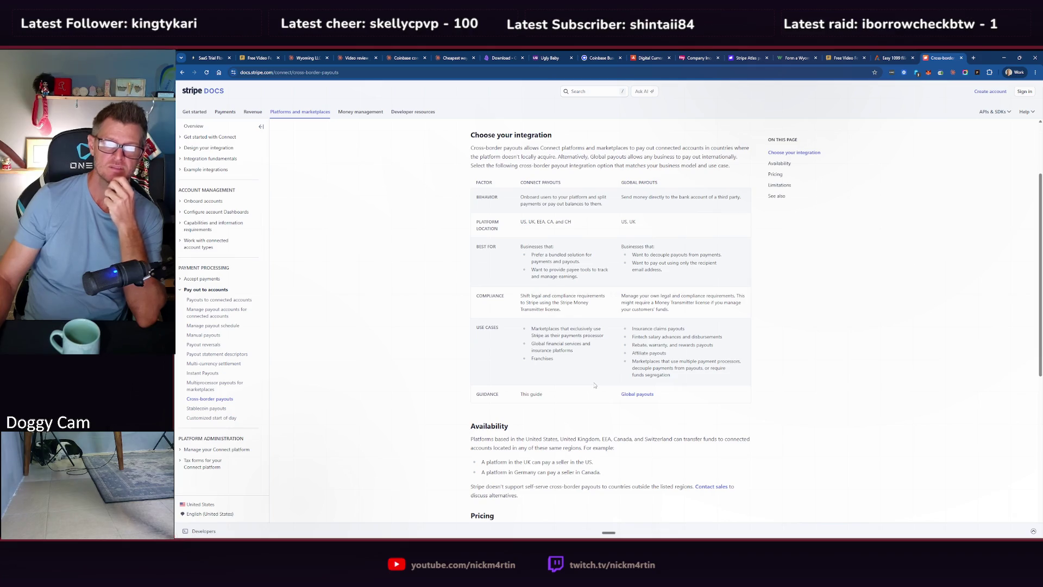
pyautogui.scroll(-3, 594, 385)
pyautogui.scroll(-2, 616, 331)
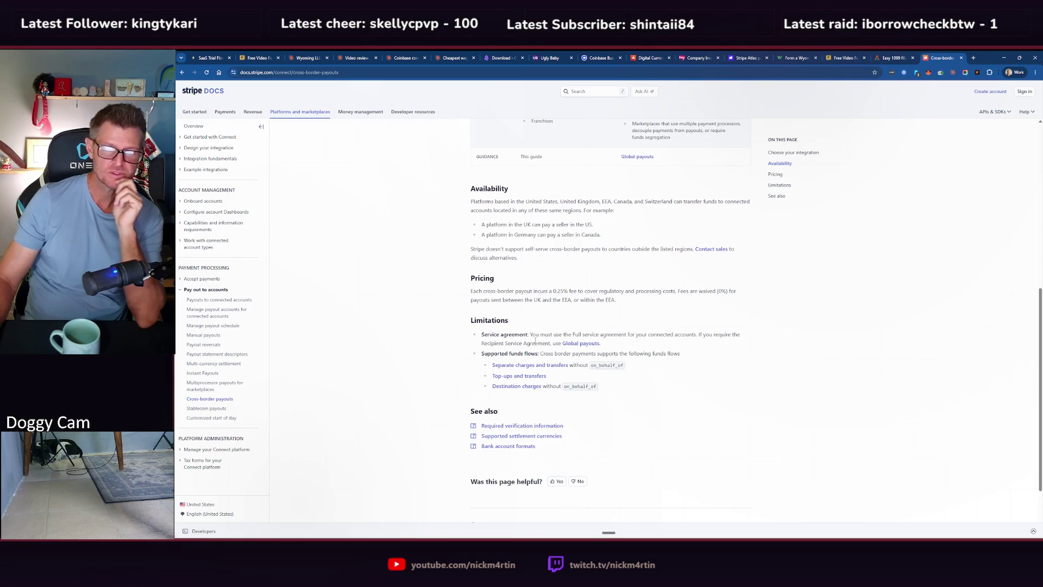
pyautogui.scroll(-2, 602, 416)
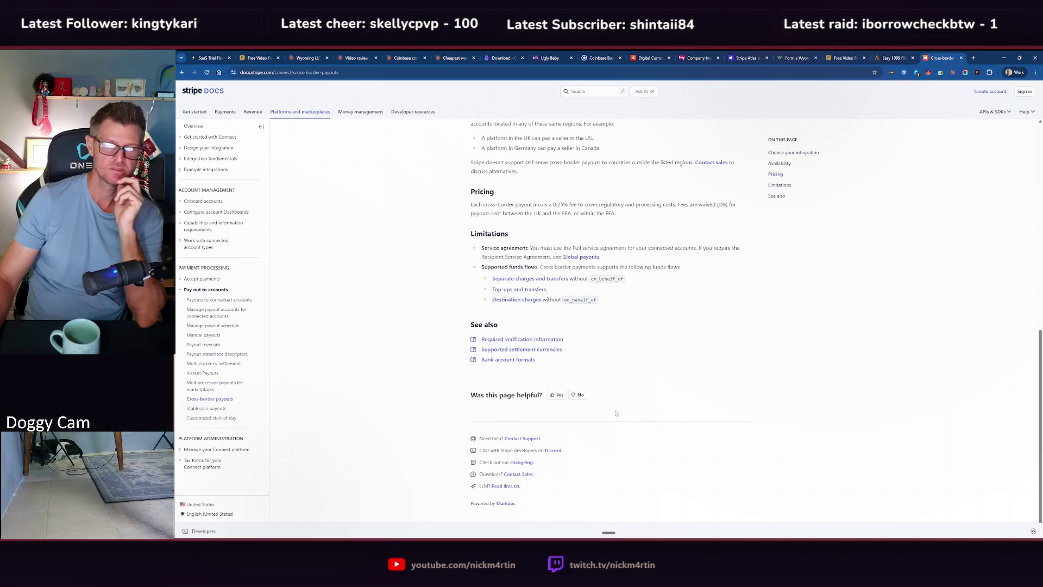
# Step: Return to the top of the Stripe page, then go to the Coinbase Commerce requirements chat
pyautogui.scroll(1, 616, 413)
pyautogui.scroll(3, 600, 280)
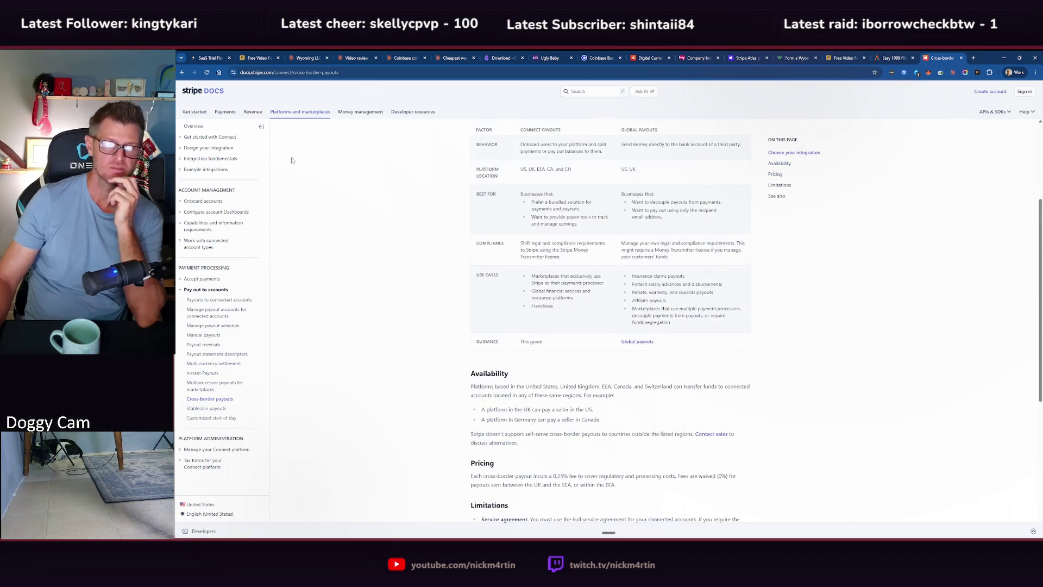
pyautogui.scroll(3, 593, 280)
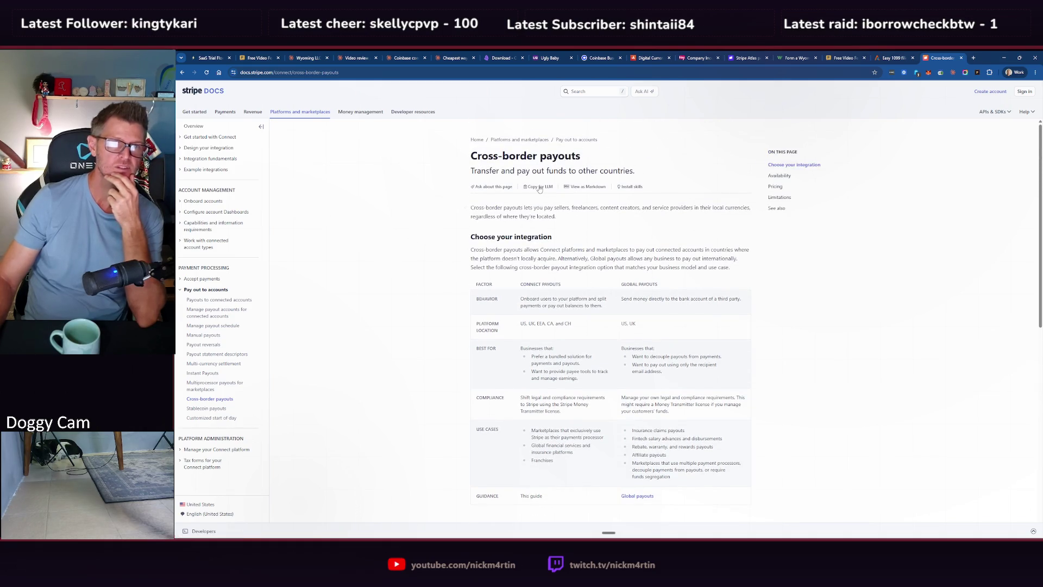
pyautogui.moveTo(566, 175); pyautogui.dragTo(510, 175)
pyautogui.click(623, 250)
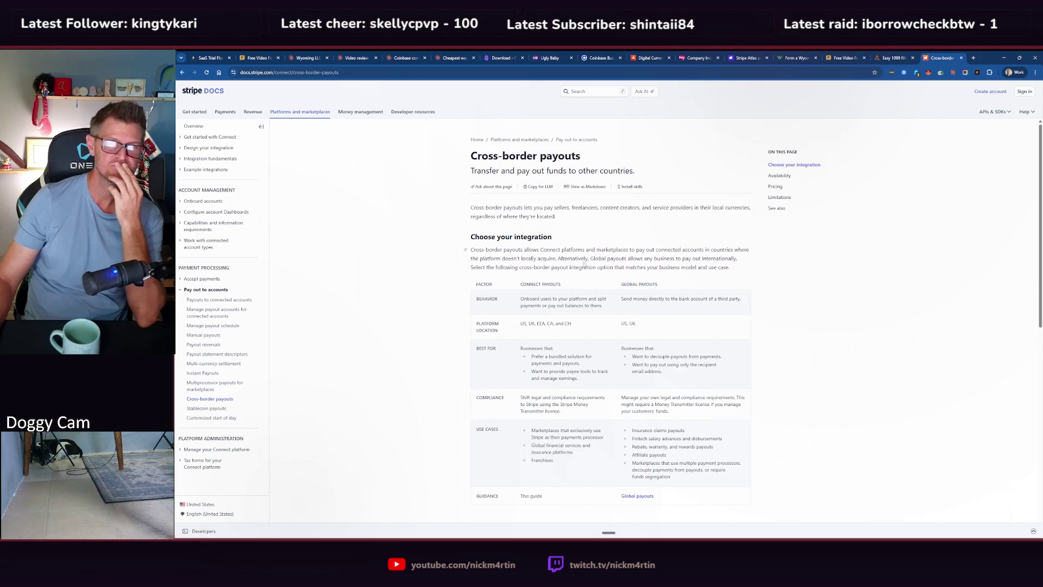
pyautogui.moveTo(617, 176); pyautogui.dragTo(553, 177)
pyautogui.click(587, 190)
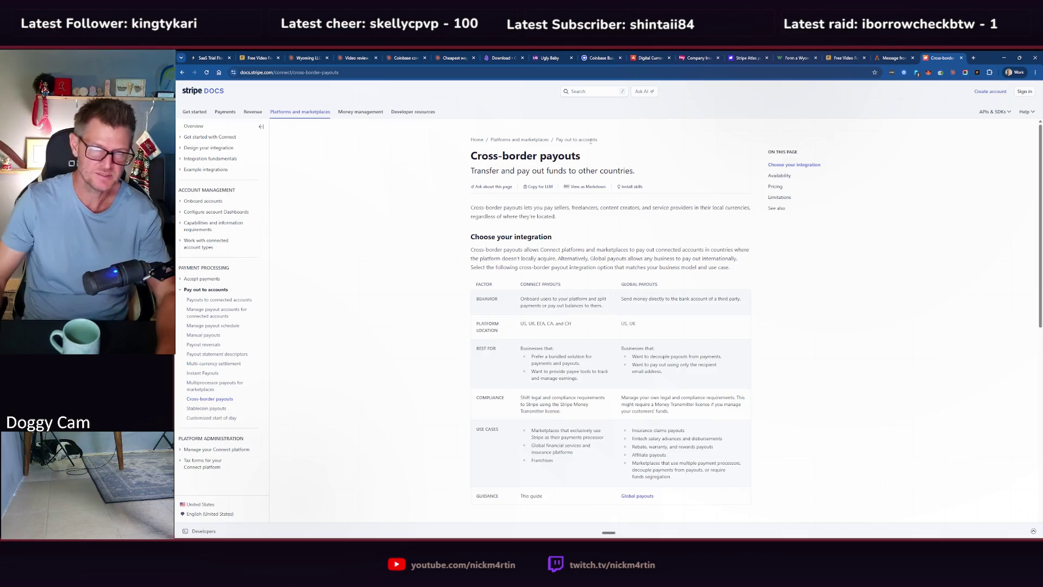
pyautogui.click(403, 59)
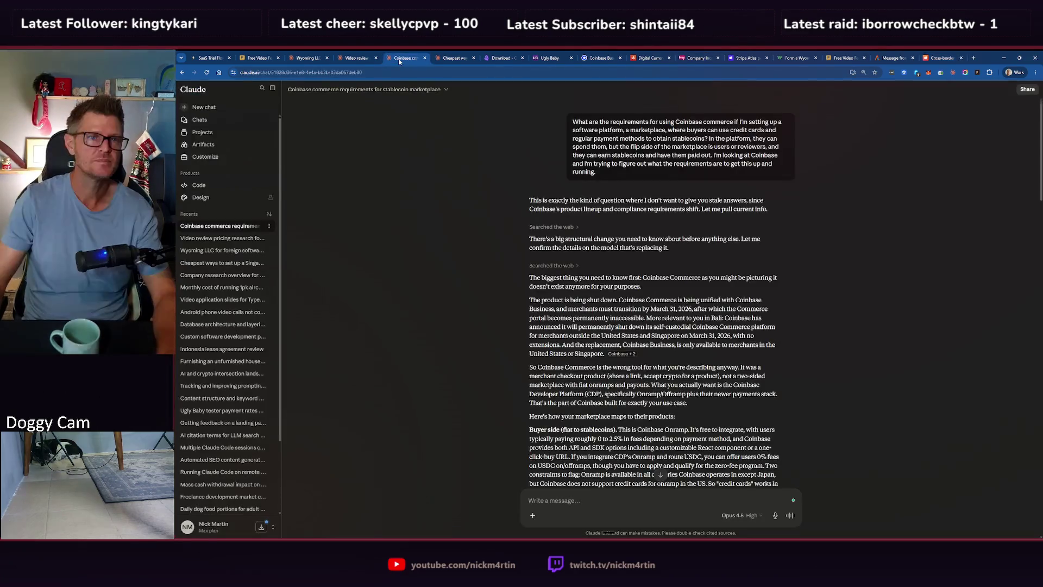
# Step: Return to the video review pricing chat and scroll to its 'My actual recommendation' section
pyautogui.click(351, 61)
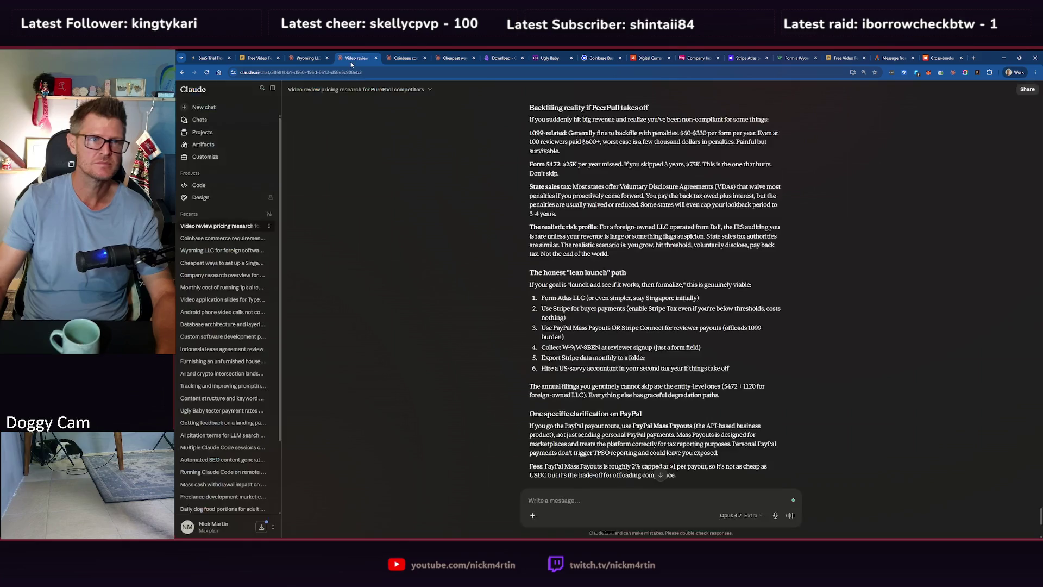
pyautogui.scroll(-3, 603, 237)
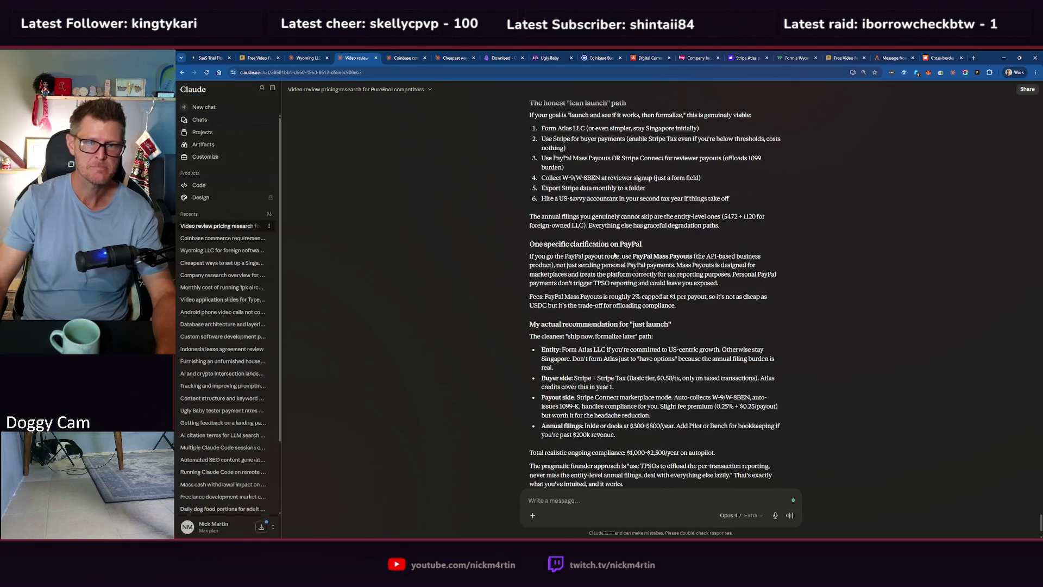
pyautogui.scroll(-2, 706, 255)
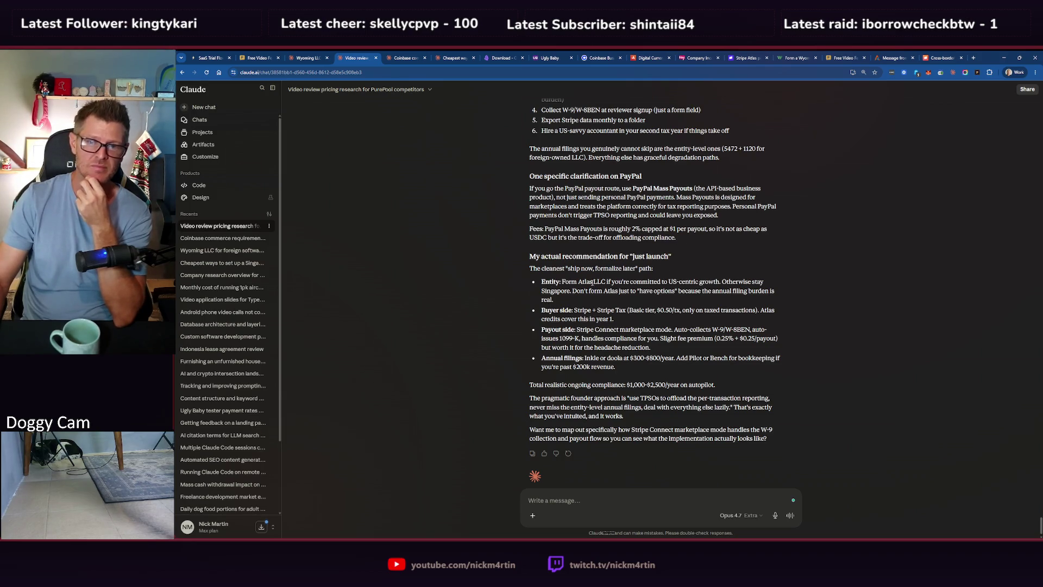
pyautogui.scroll(-1, 655, 276)
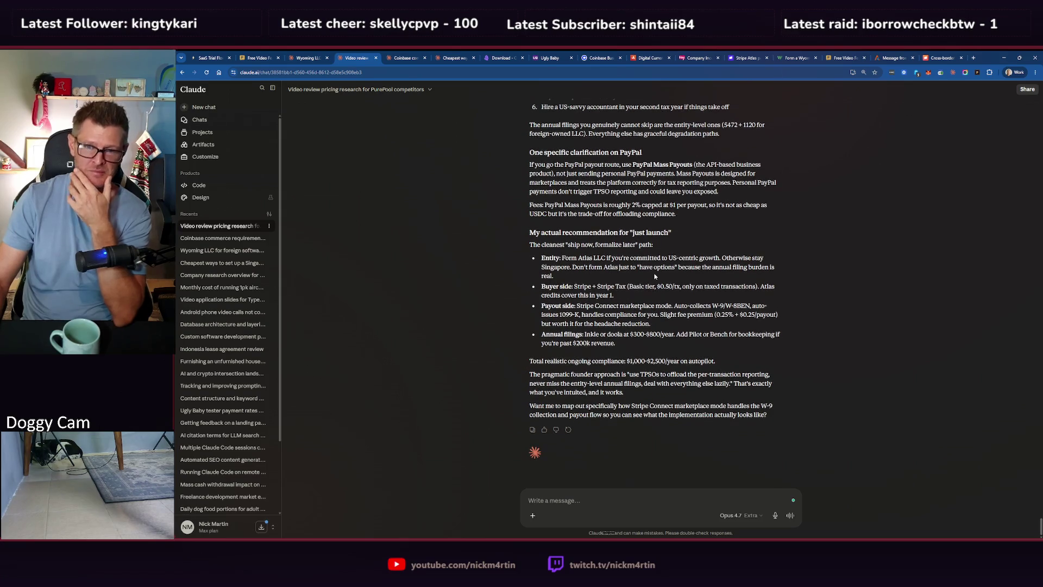
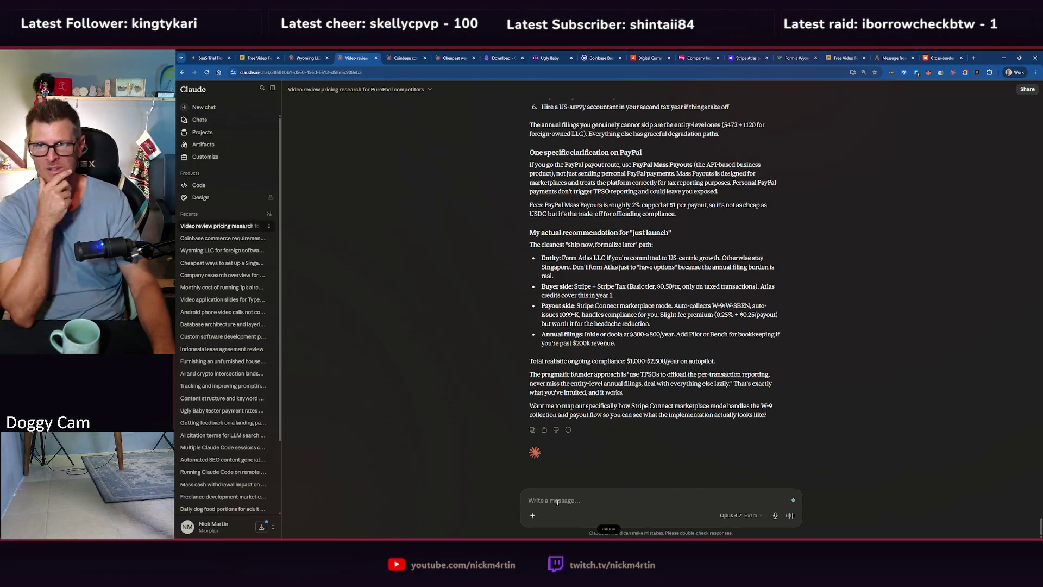
# Step: Start a new message to Claude about Stripe Atlas, Stripe Connect payout limits and countries
pyautogui.click(557, 501)
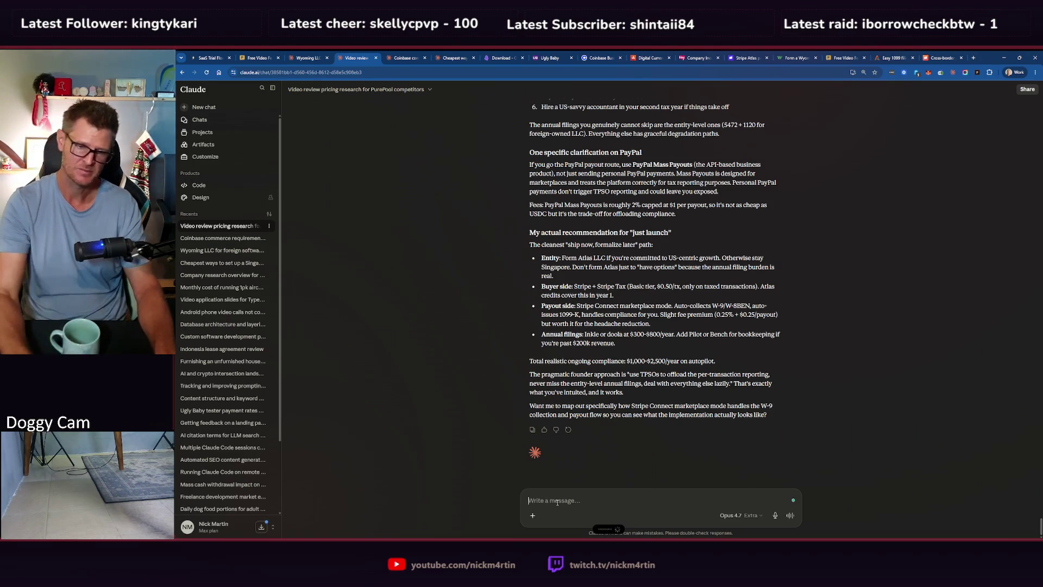
# Step: Send the question asking what limits Stripe Atlas with Stripe Connect puts on reviewer payouts
pyautogui.write("Let's say I go to Stripe Atlas and use Stripe Connect to pay out reviewers. What limitations would that put on the platform? I presume Stripe Connect doesn't support every single country in the world, so maybe show me a list or link to what countries could participate in this.")
pyautogui.press('Return')
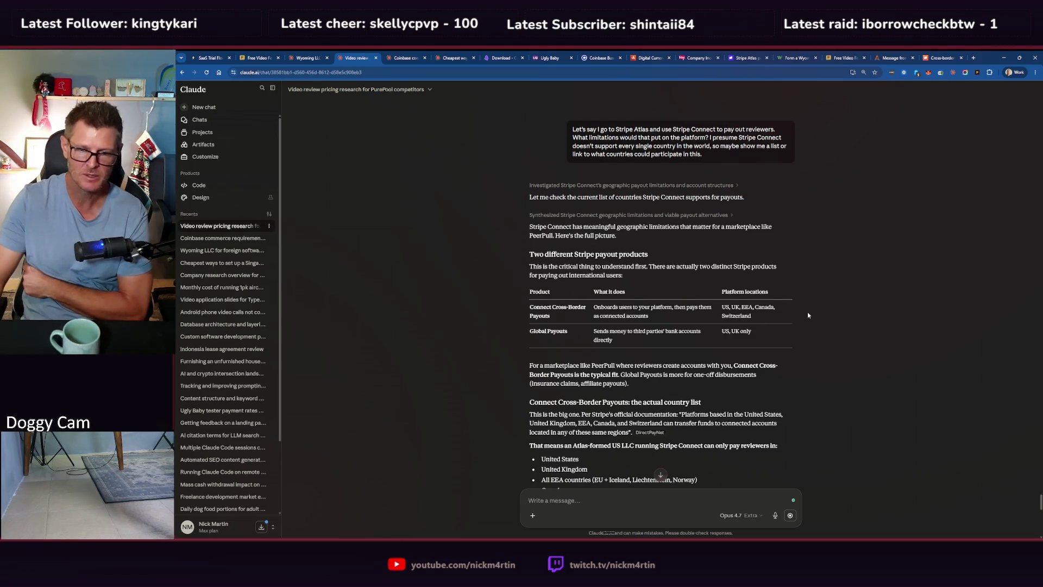
pyautogui.scroll(-4, 807, 315)
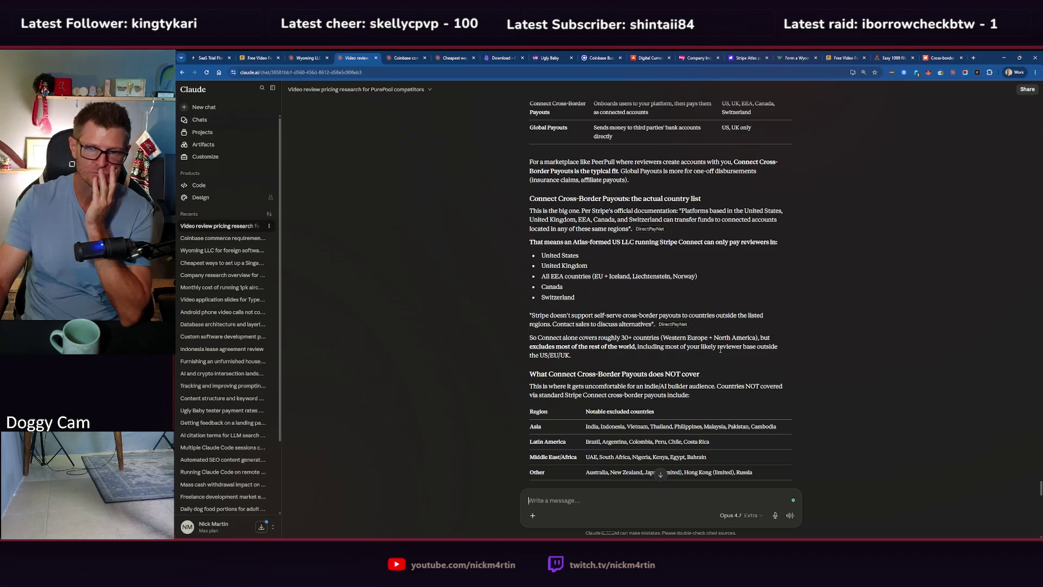
pyautogui.scroll(-2, 609, 293)
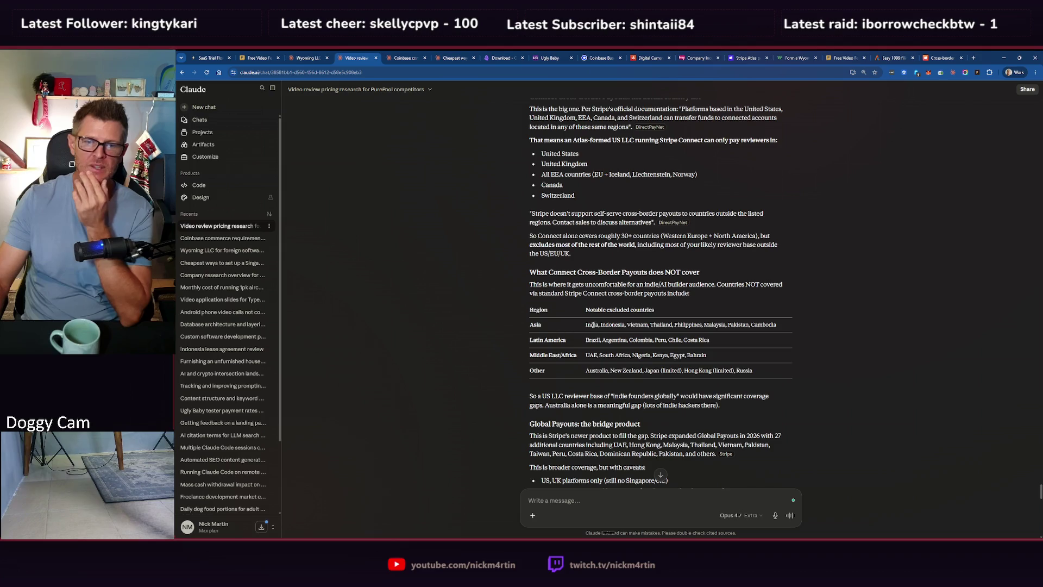
pyautogui.doubleClick(612, 324)
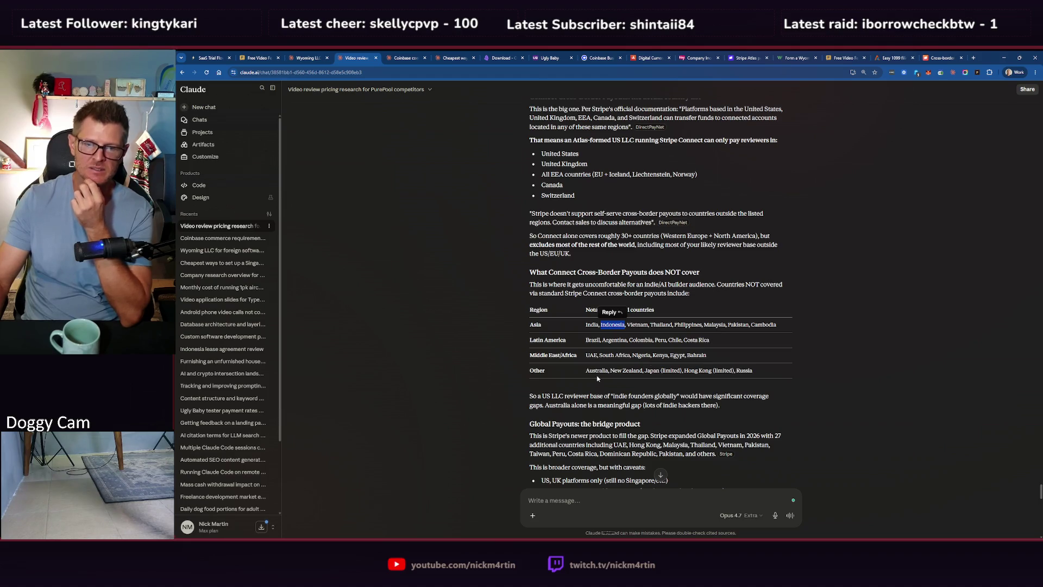
pyautogui.scroll(-2, 745, 370)
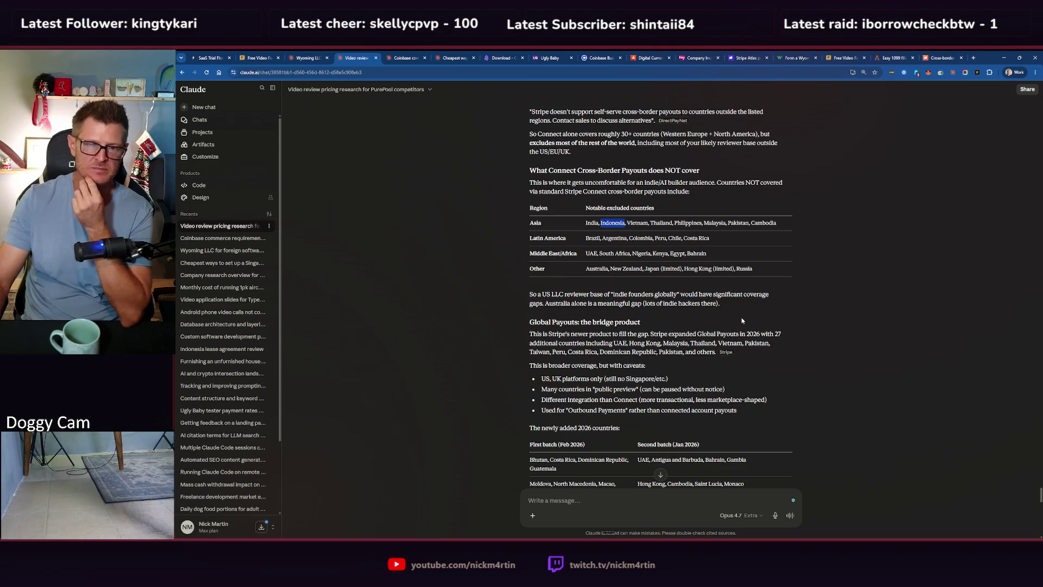
pyautogui.scroll(-3, 792, 345)
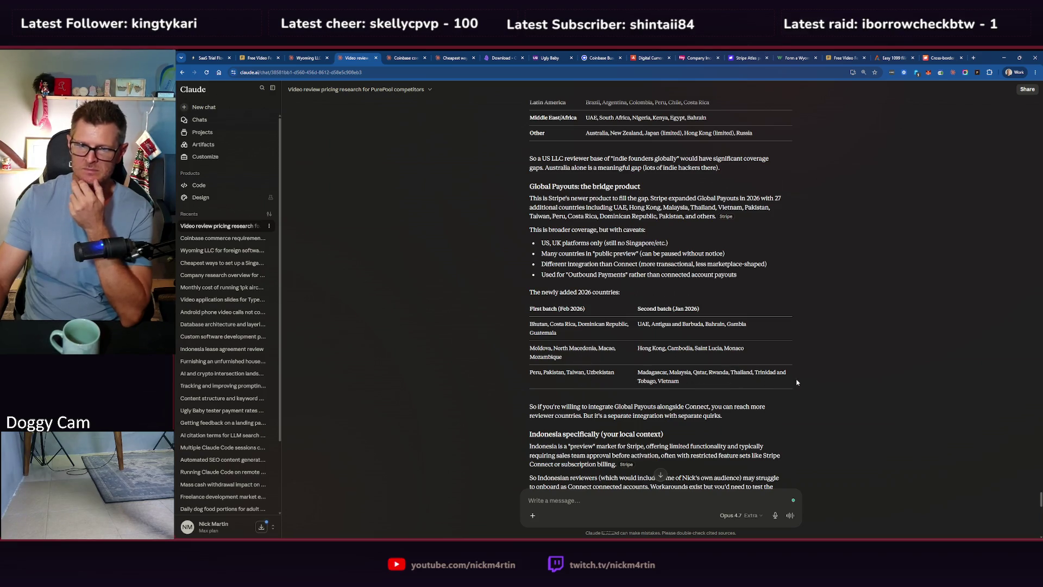
pyautogui.scroll(-3, 739, 361)
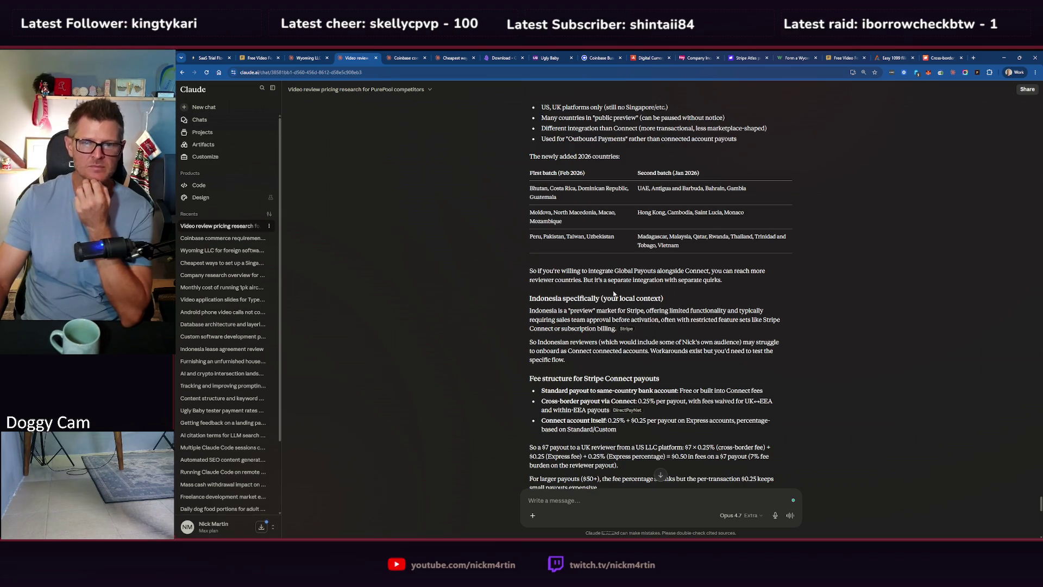
pyautogui.scroll(-2, 717, 293)
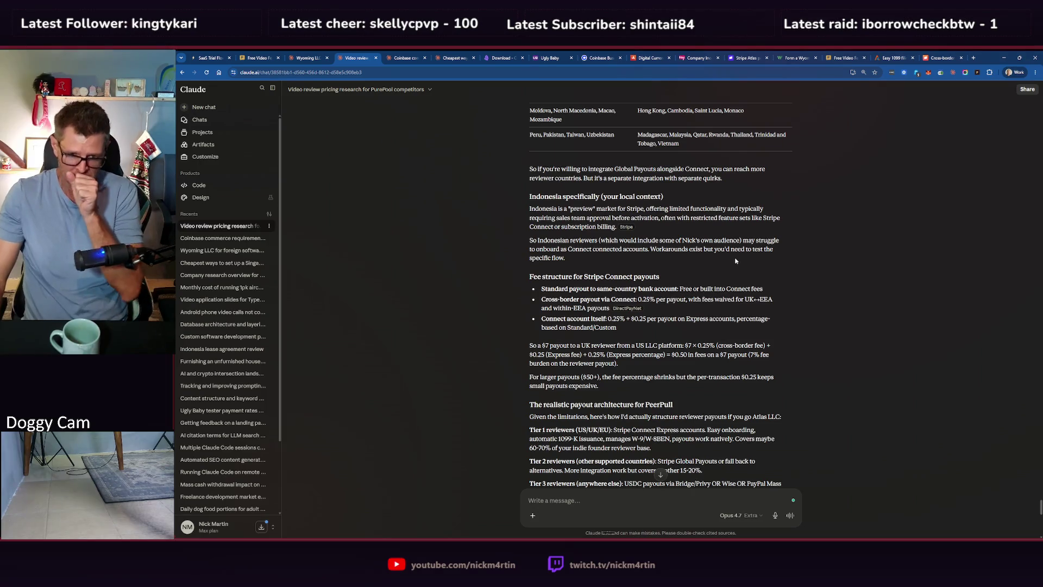
pyautogui.scroll(-1, 698, 295)
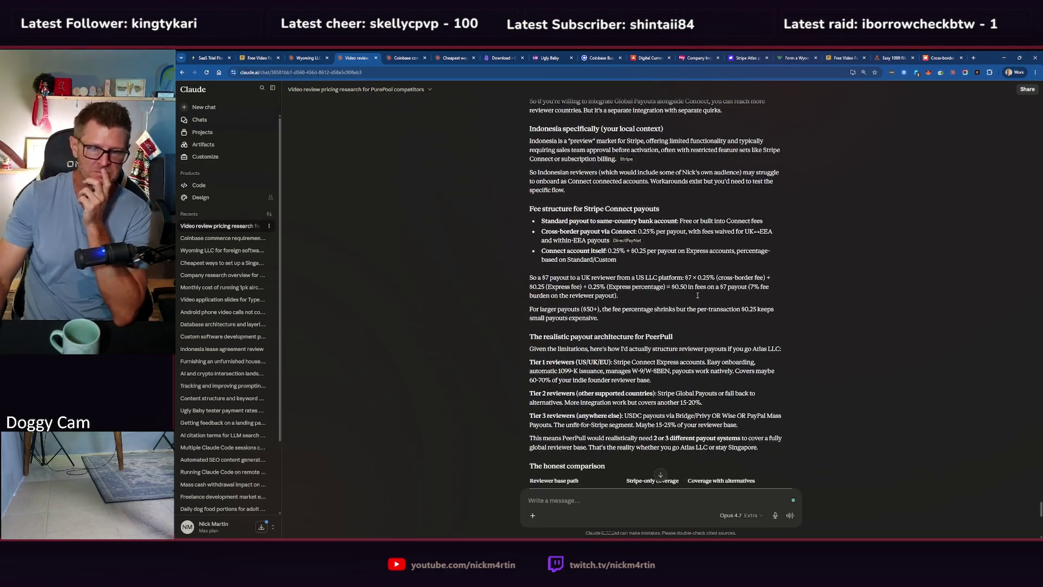
pyautogui.scroll(-1, 734, 303)
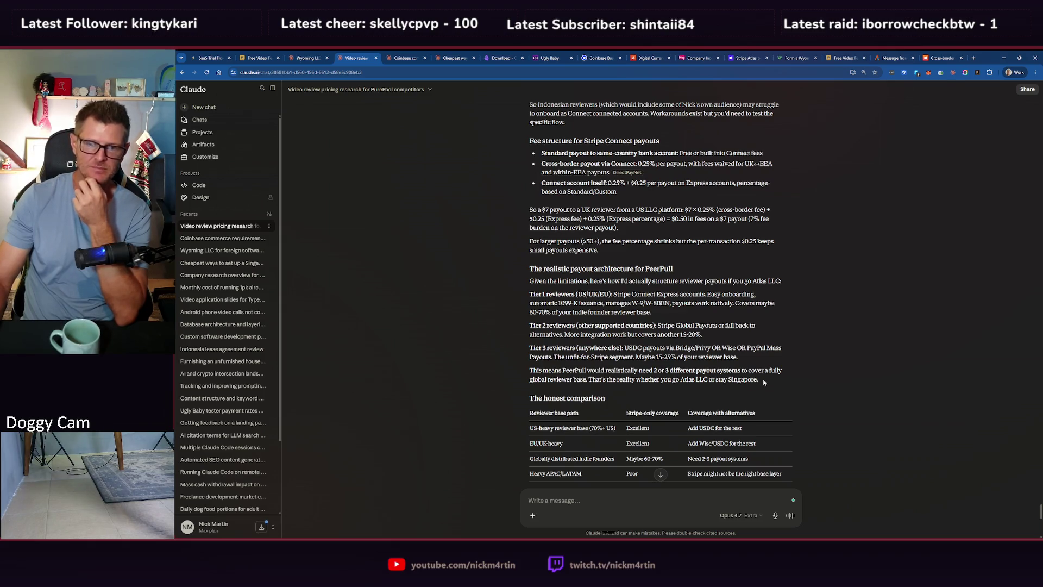
pyautogui.scroll(-1, 763, 381)
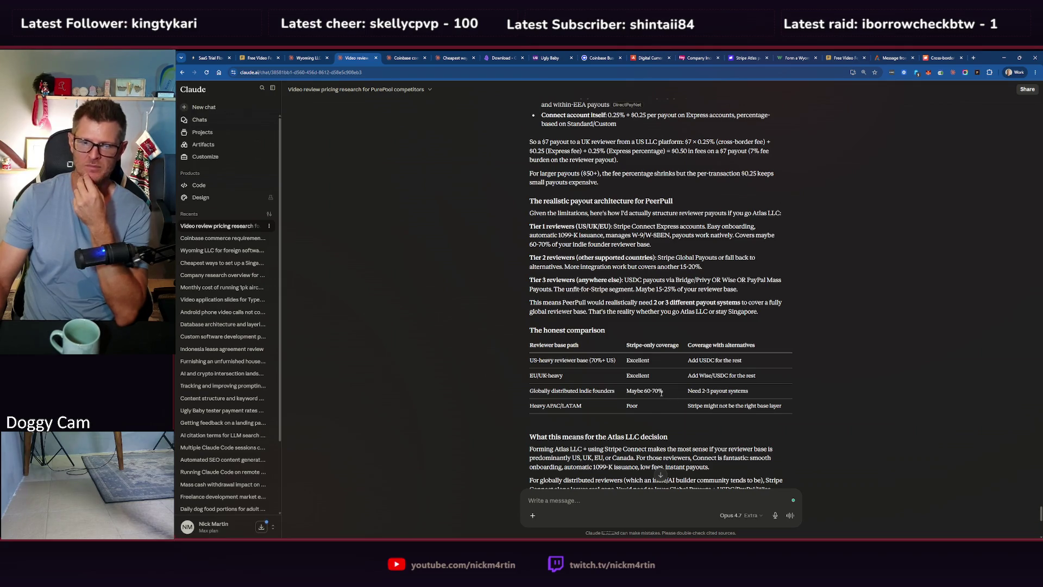
pyautogui.scroll(-3, 678, 392)
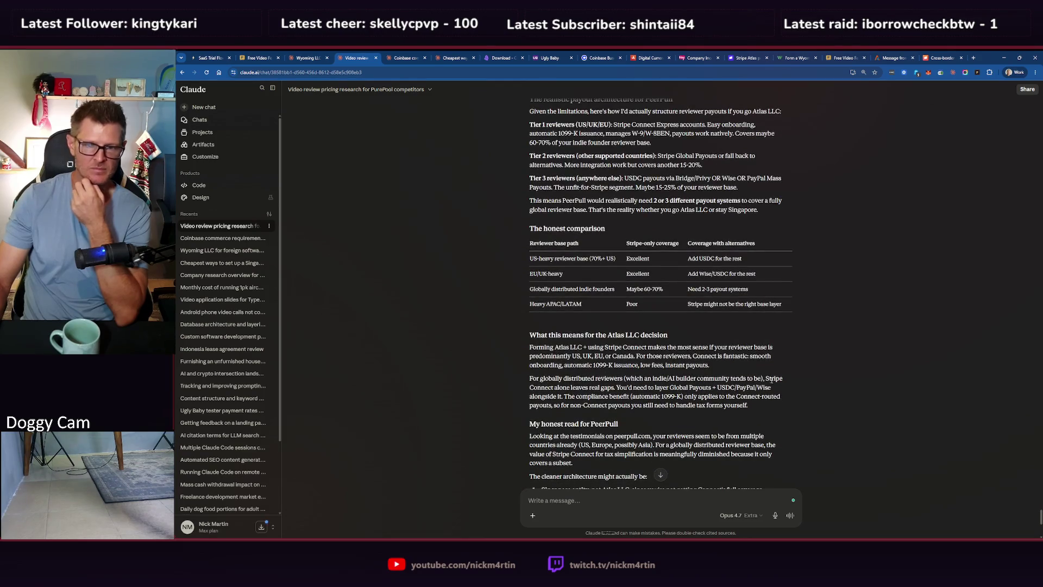
pyautogui.scroll(-2, 770, 374)
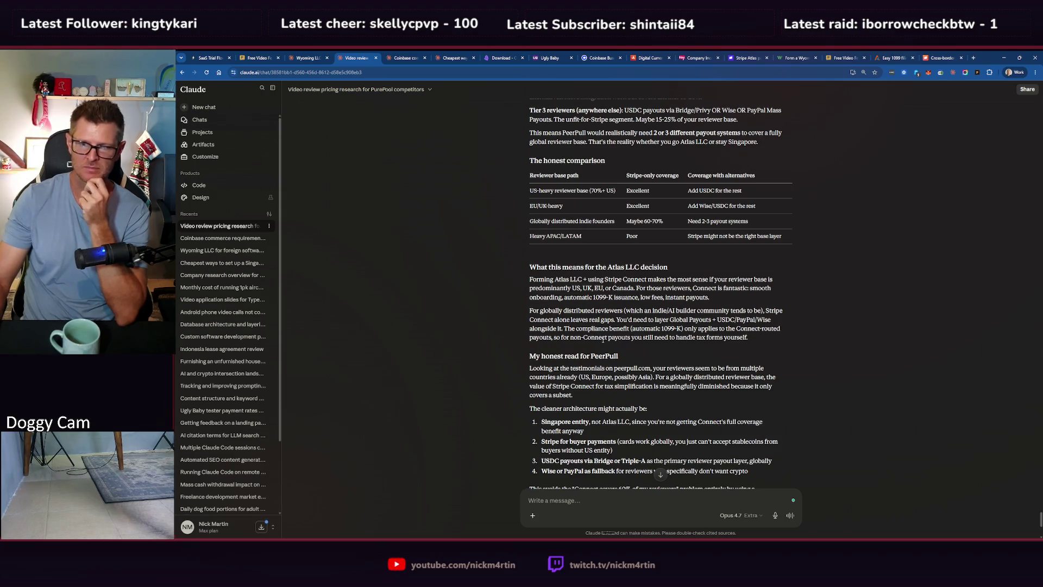
pyautogui.scroll(-2, 662, 355)
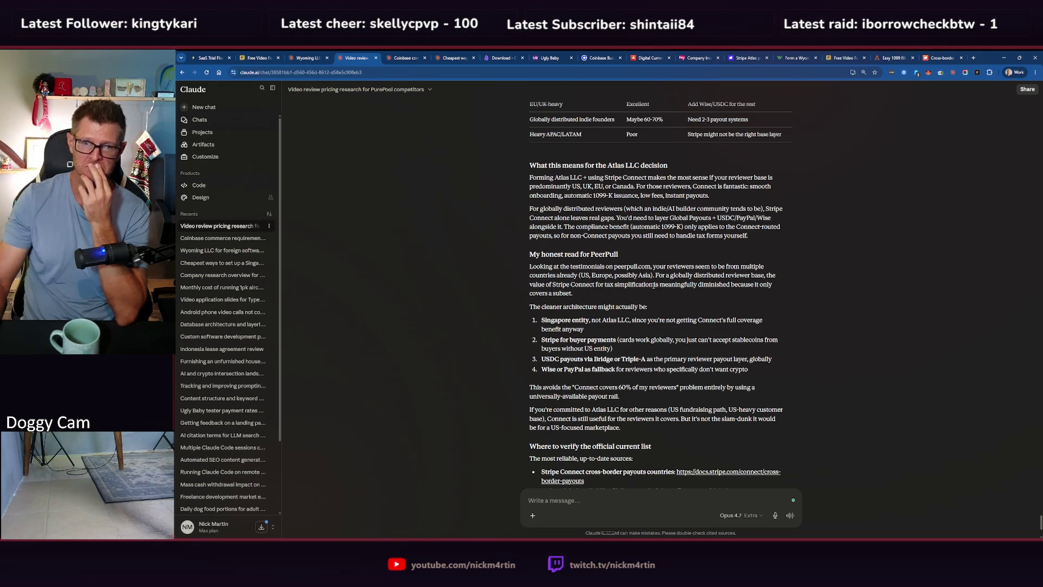
# Step: Highlight the USDC via Bridge or Triple-A option and open Stripe's cross-border payouts docs in a new tab
pyautogui.scroll(-1, 622, 290)
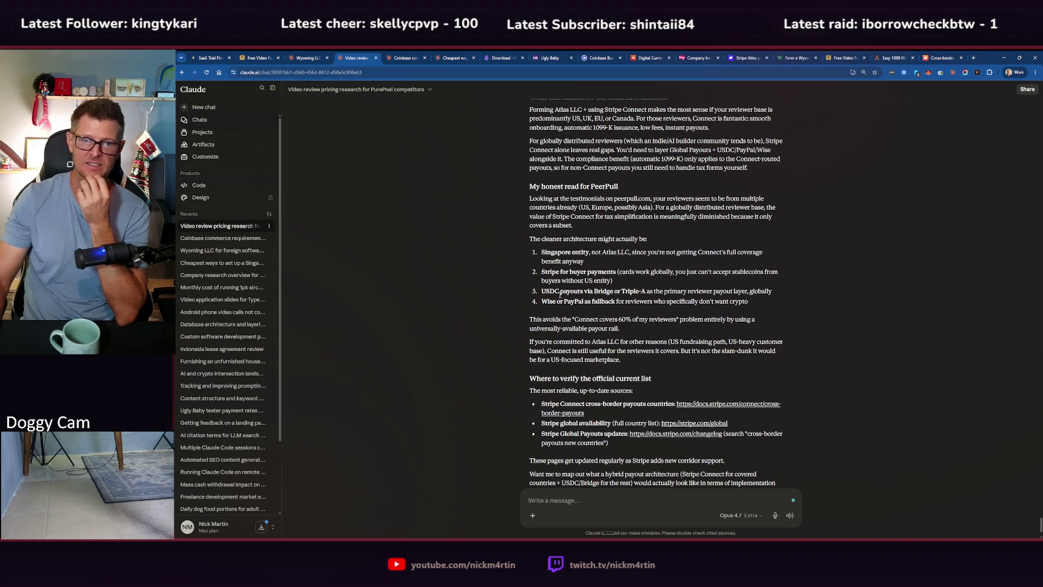
pyautogui.moveTo(542, 292); pyautogui.dragTo(647, 291)
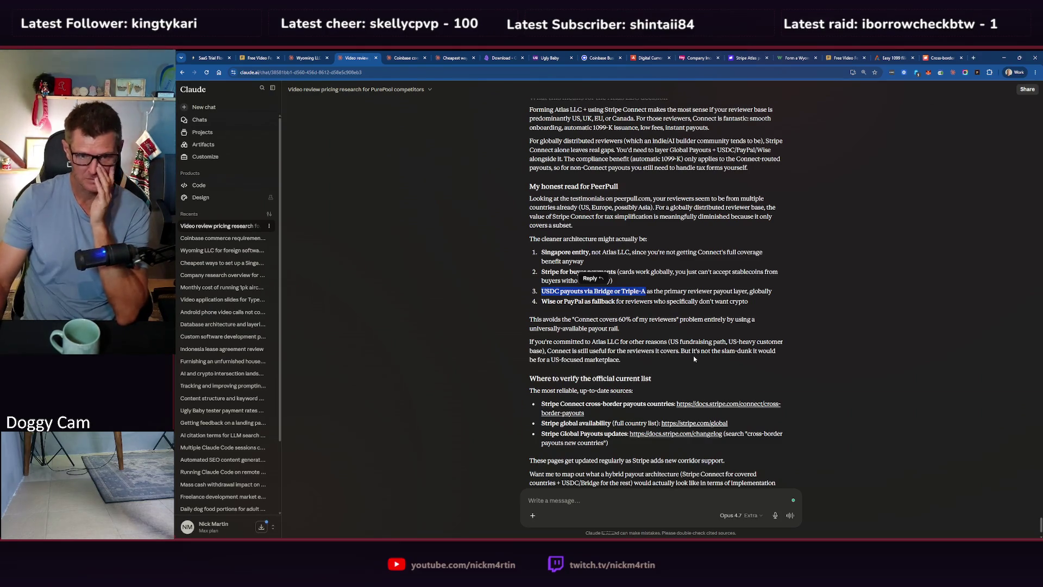
pyautogui.scroll(-2, 643, 376)
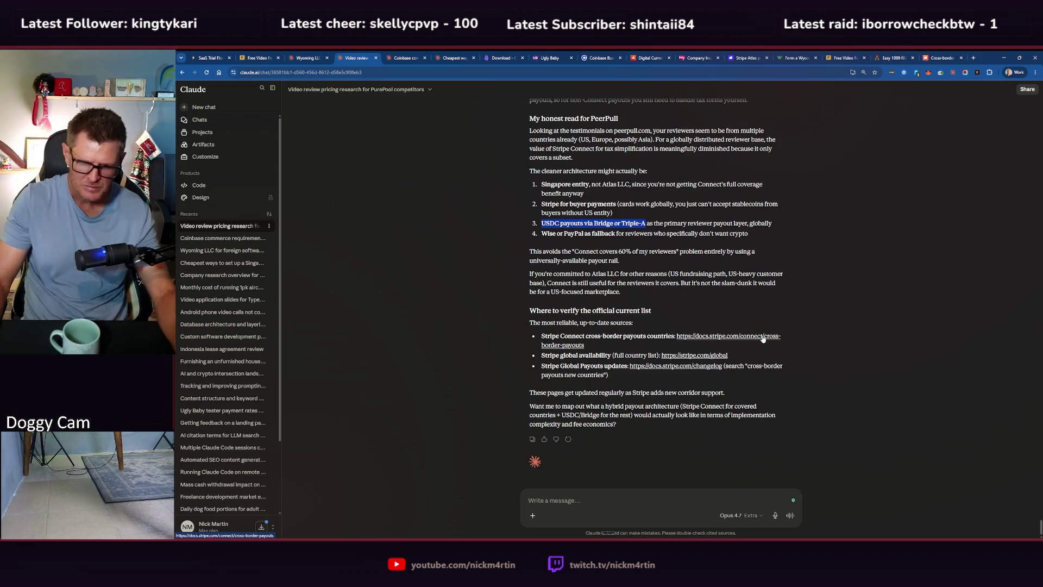
pyautogui.middleClick(763, 337)
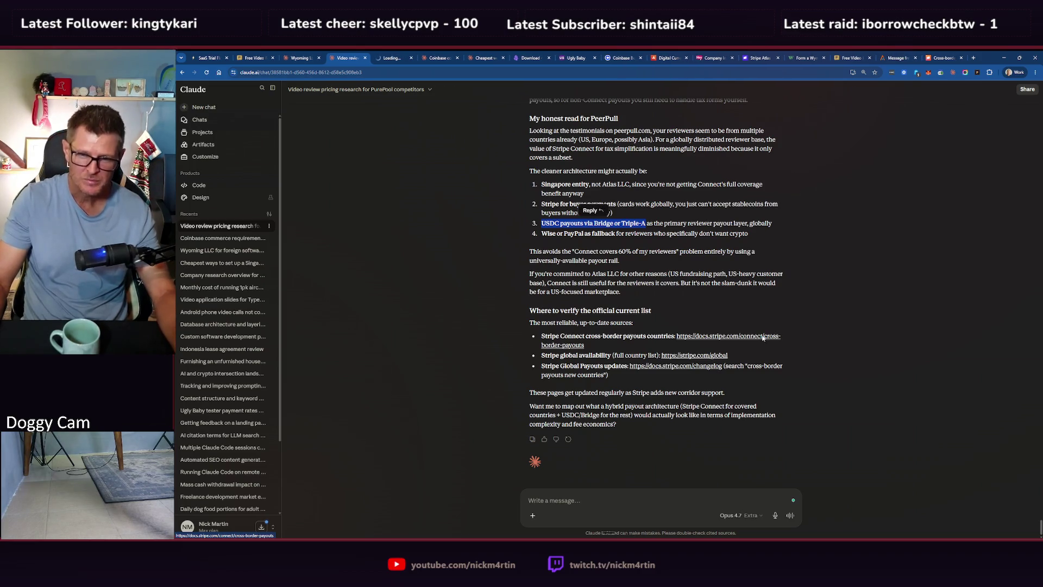
# Step: In the cross-border payouts guide, select the platform locations US, UK, EEA, CA and CH
pyautogui.click(399, 58)
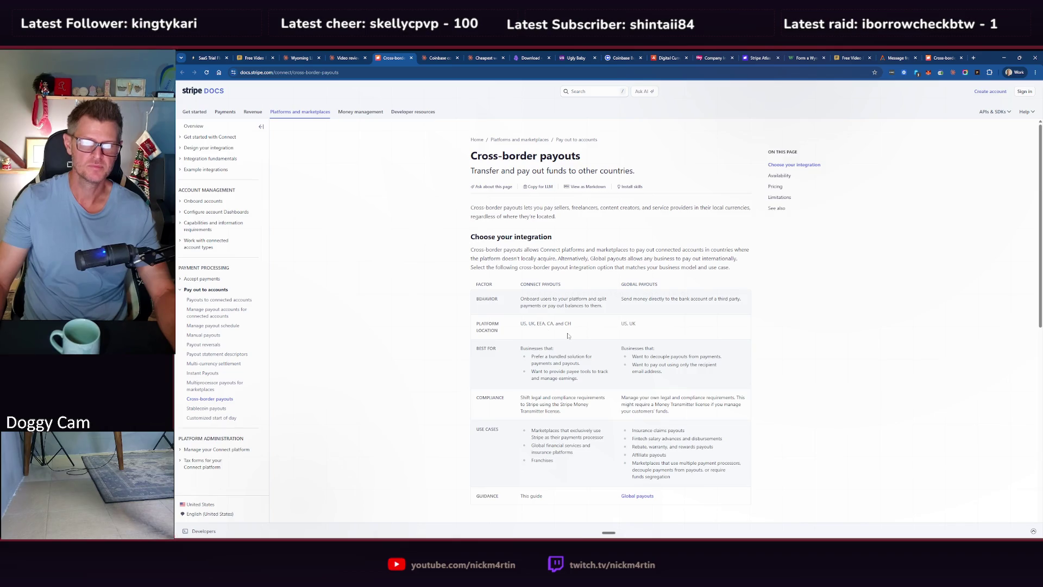
pyautogui.scroll(-5, 567, 335)
pyautogui.scroll(-2, 564, 334)
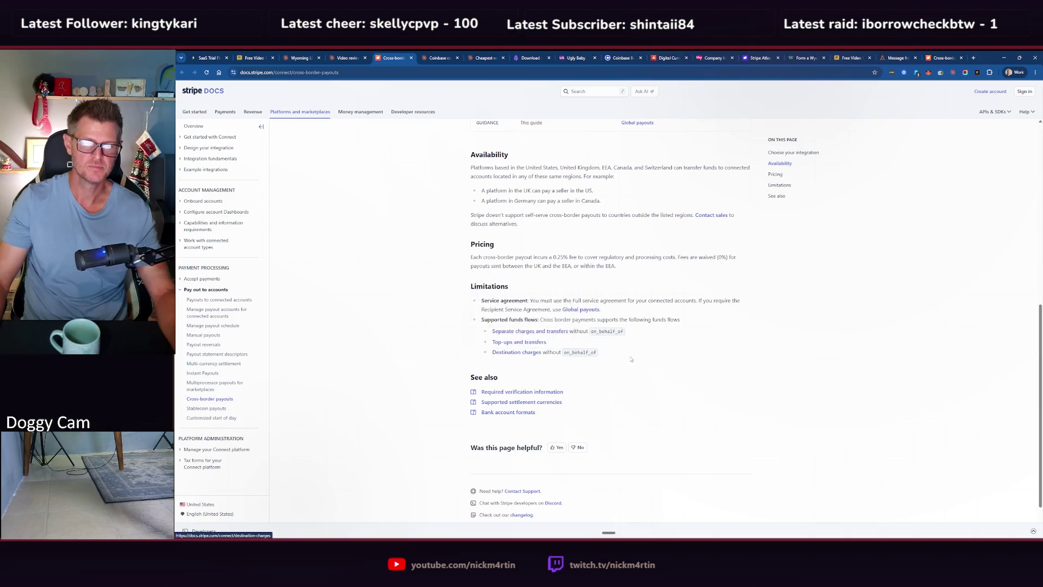
pyautogui.scroll(4, 577, 322)
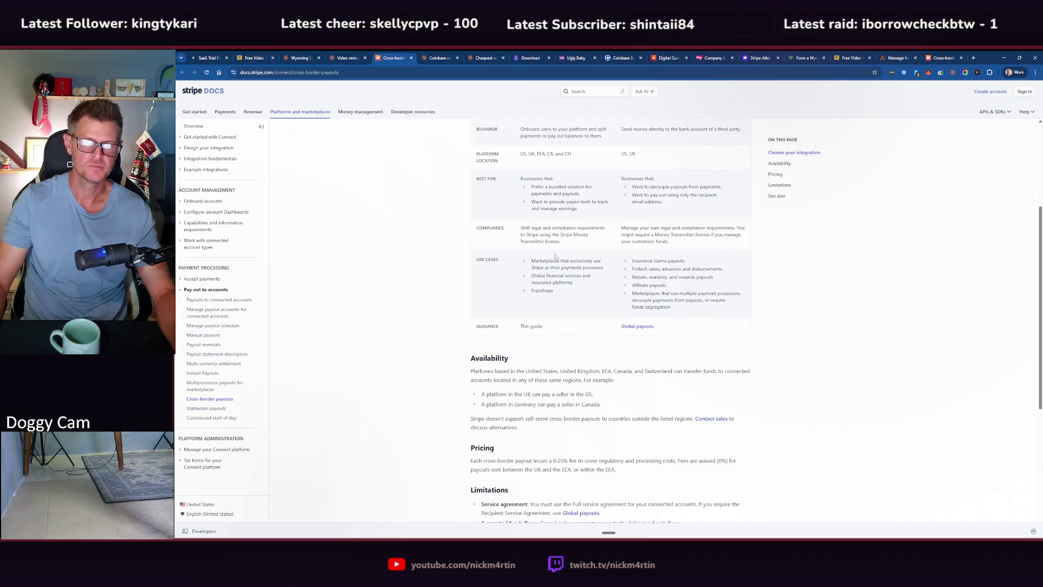
pyautogui.scroll(2, 559, 266)
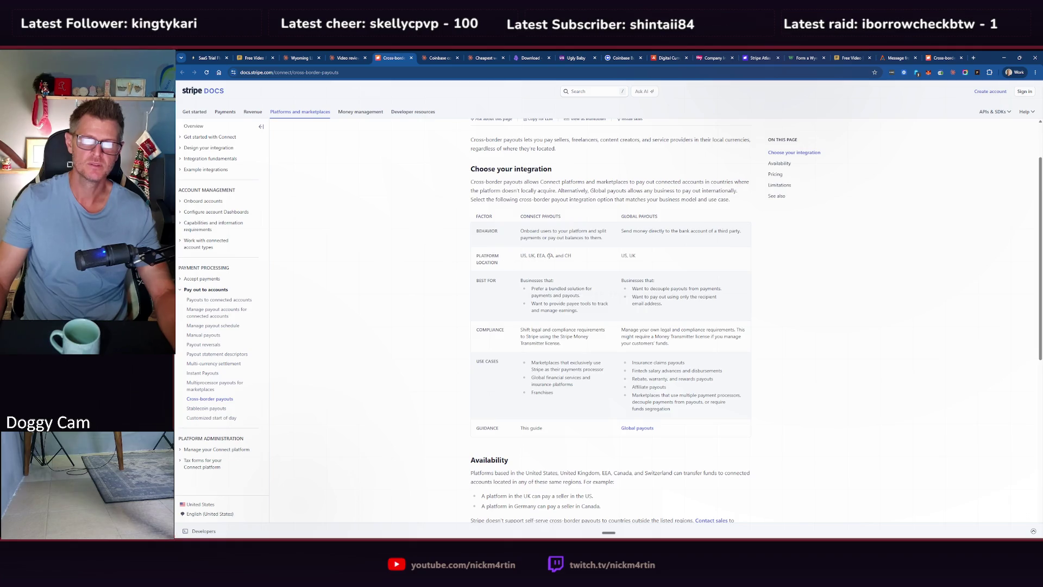
pyautogui.tripleClick(550, 256)
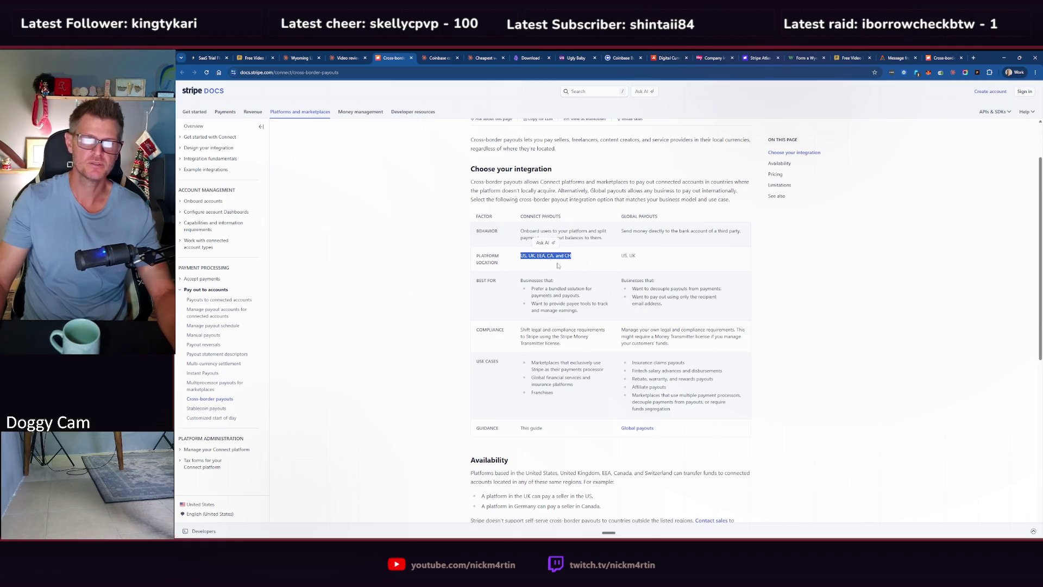
pyautogui.scroll(1, 557, 265)
# Step: Read through the guide's Availability, Pricing and Limitations sections
pyautogui.scroll(-1, 583, 262)
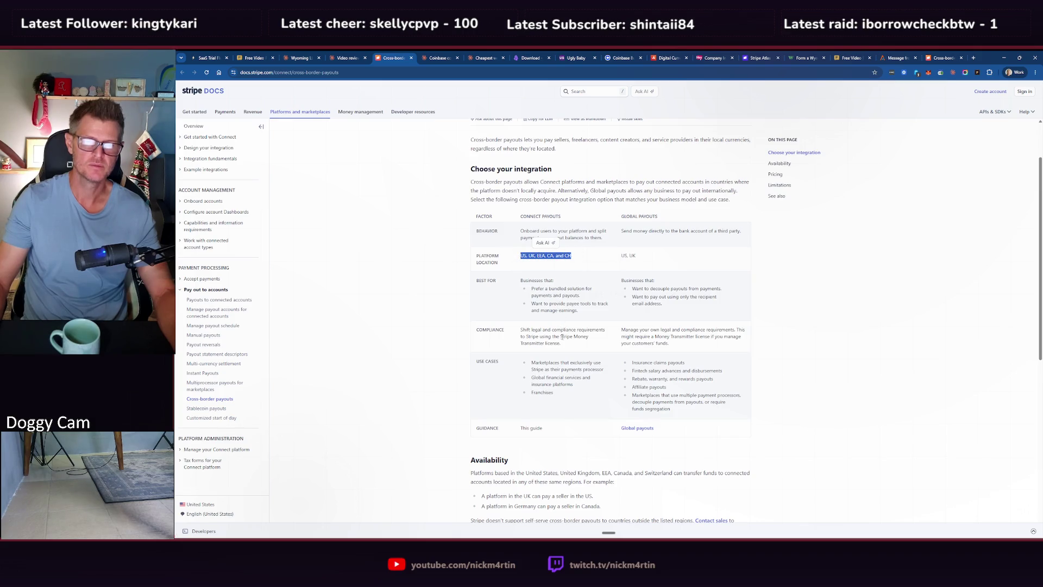
pyautogui.scroll(-1, 569, 348)
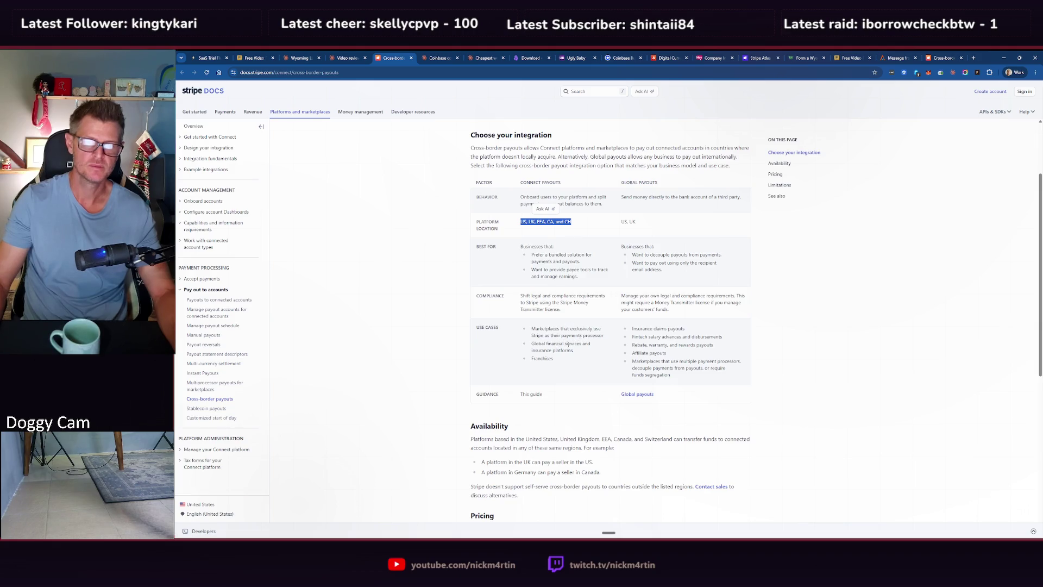
pyautogui.scroll(-3, 525, 391)
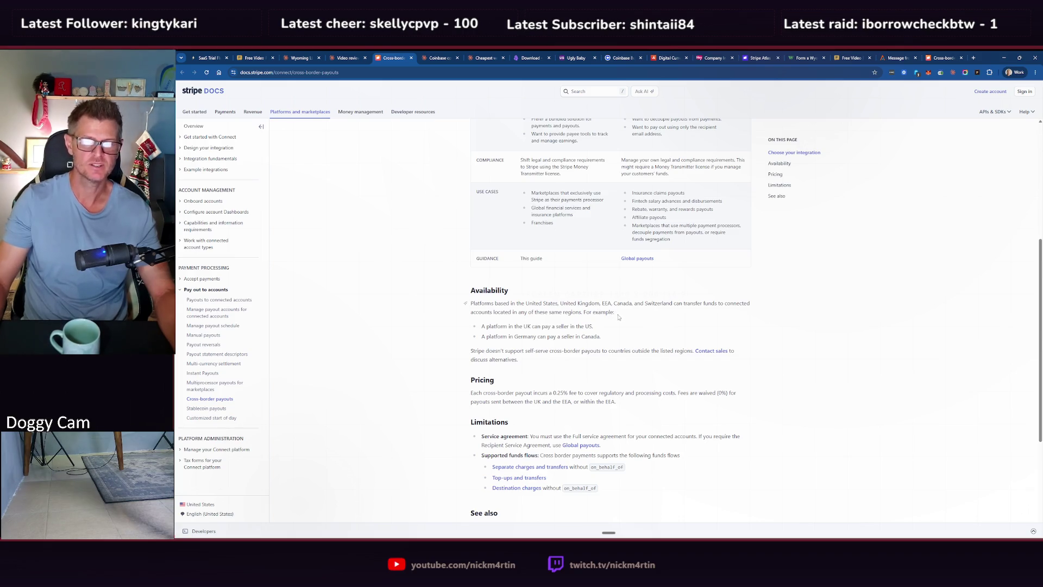
pyautogui.moveTo(615, 314); pyautogui.dragTo(493, 311)
pyautogui.click(549, 302)
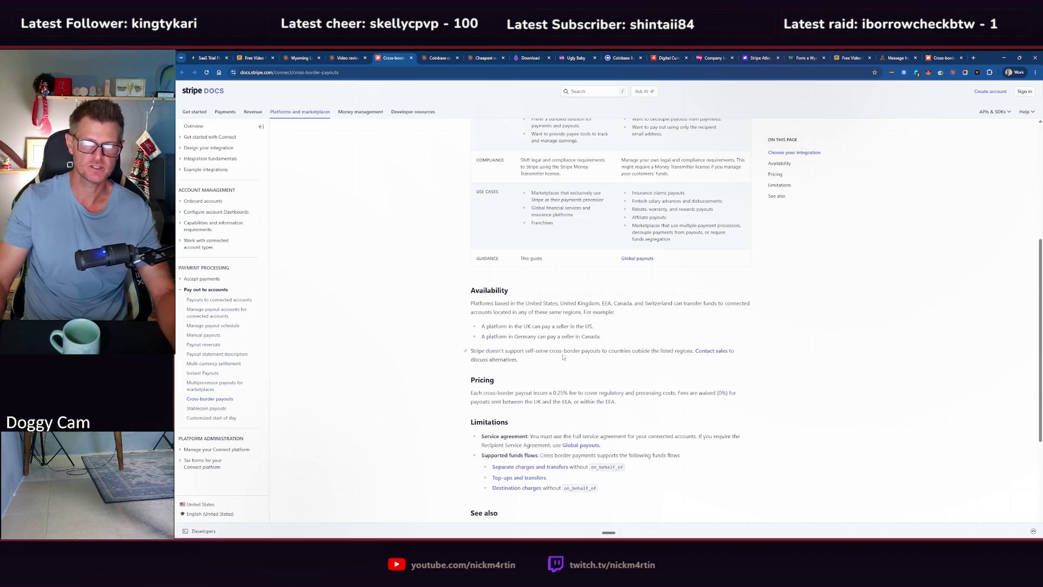
pyautogui.scroll(3, 601, 355)
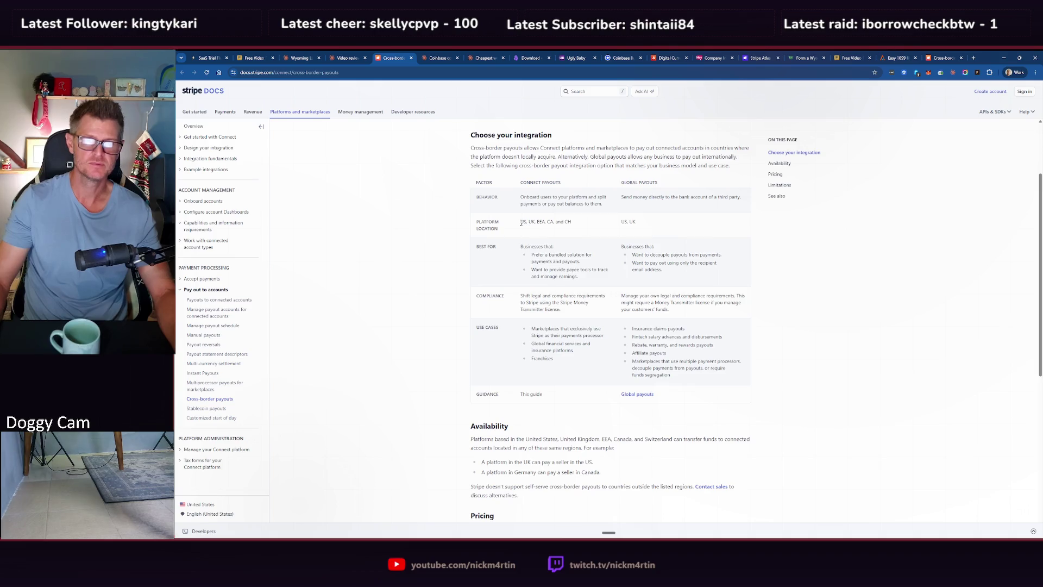
pyautogui.scroll(-5, 583, 325)
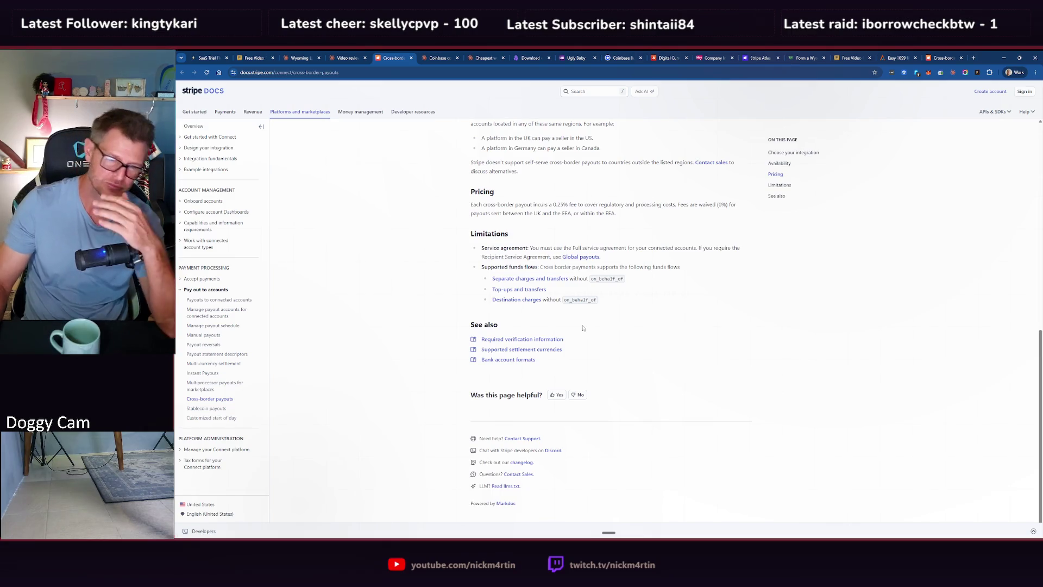
pyautogui.click(667, 57)
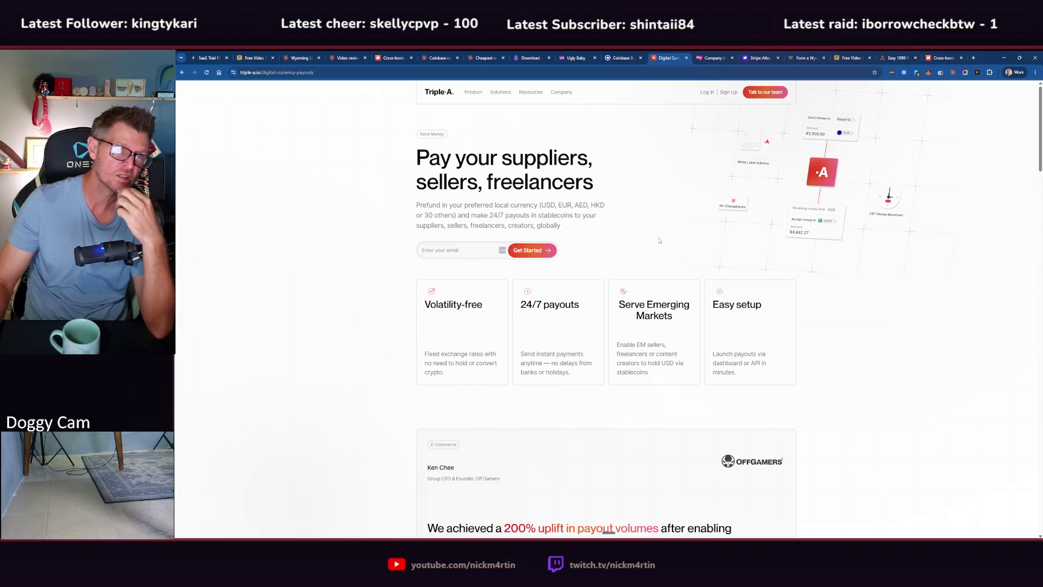
# Step: Go from Triple-A's E-Commerce & Marketplaces solution page to the Get in touch contact form
pyautogui.moveTo(500, 97)
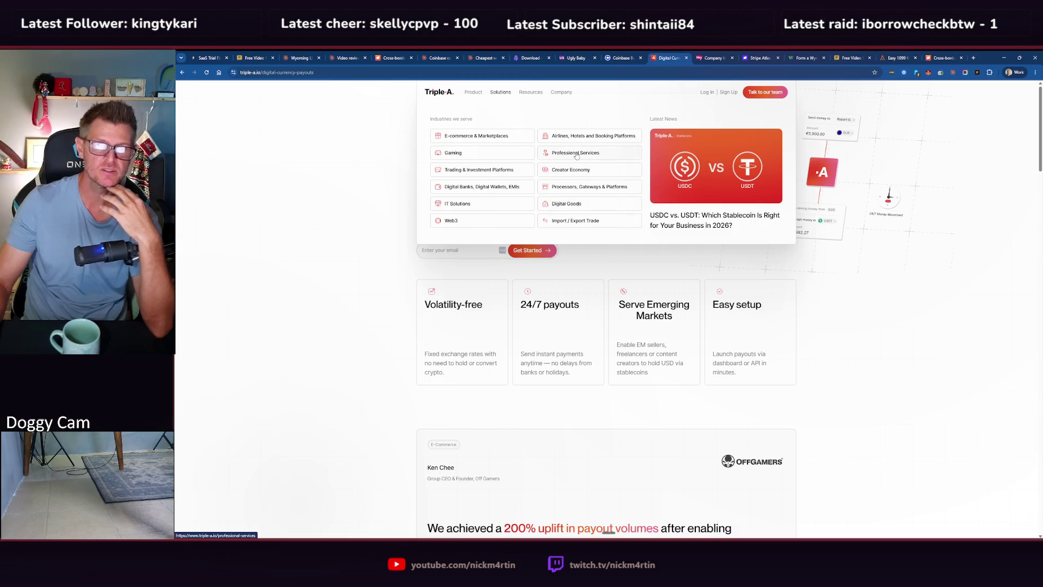
pyautogui.click(500, 138)
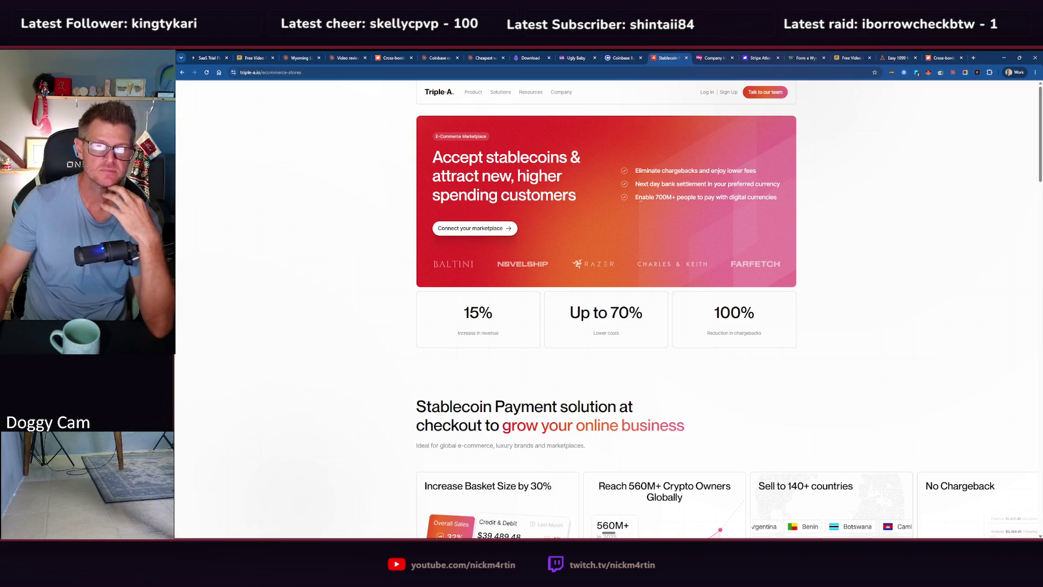
pyautogui.click(765, 92)
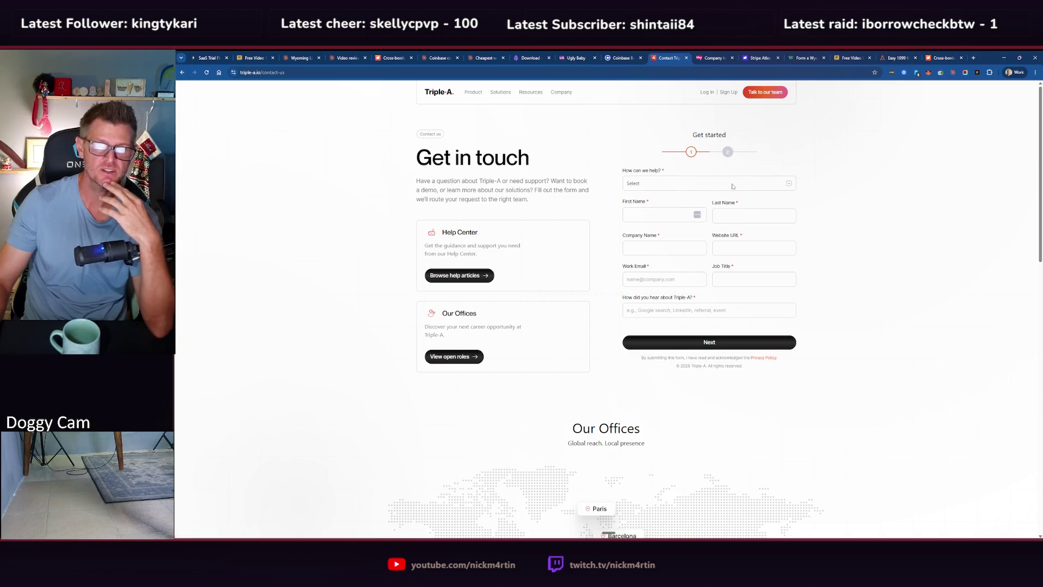
# Step: Choose 'I am interested in Triple-A's solutions', then go to the sandbox sign-up page
pyautogui.click(696, 186)
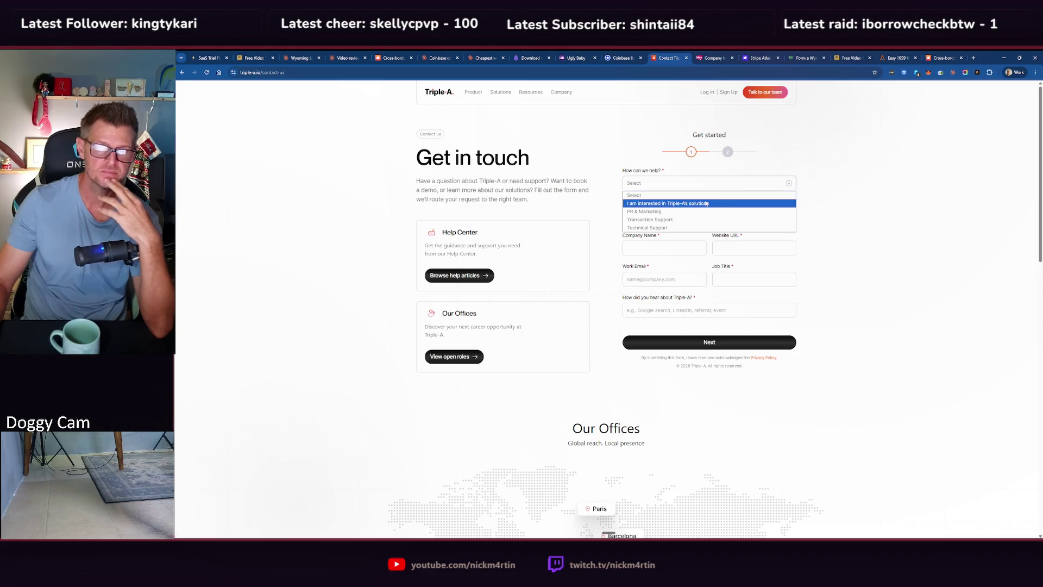
pyautogui.click(705, 203)
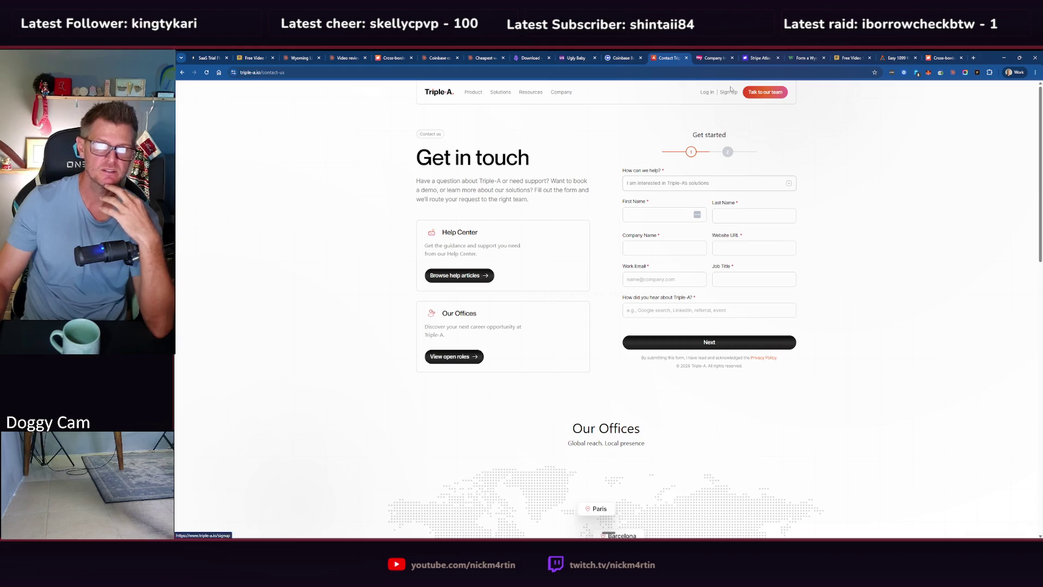
pyautogui.click(728, 93)
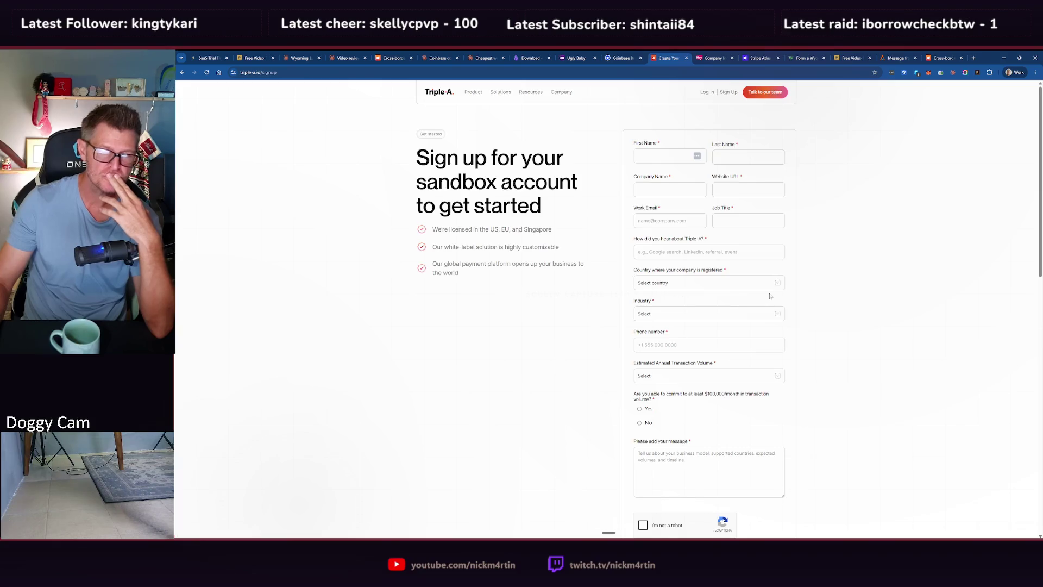
# Step: Set annual transaction volume to < 1M USD and industry to E-Commerce & Online Marketplaces
pyautogui.scroll(-5, 728, 288)
pyautogui.scroll(5, 752, 310)
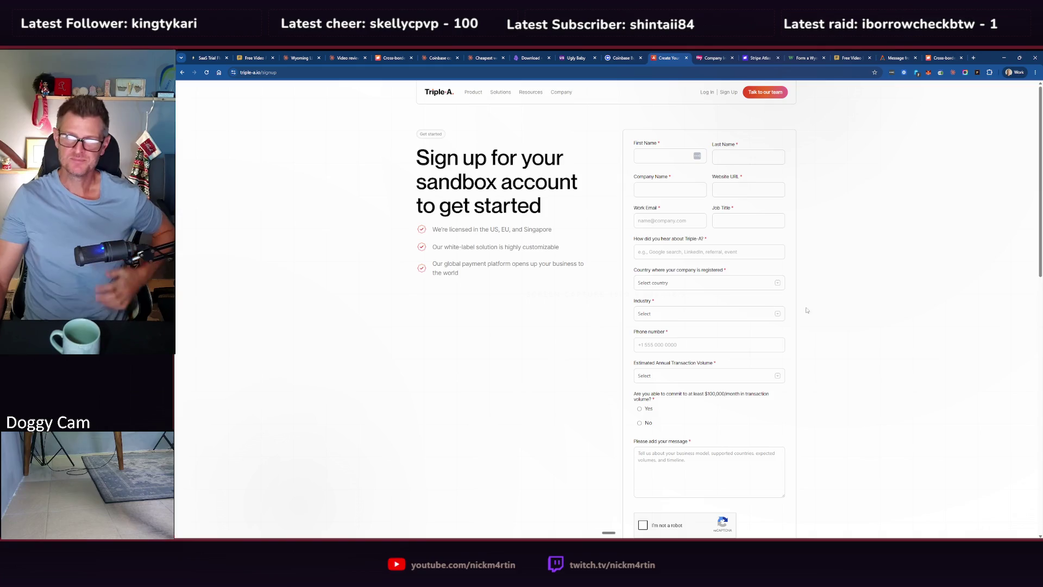
pyautogui.click(700, 373)
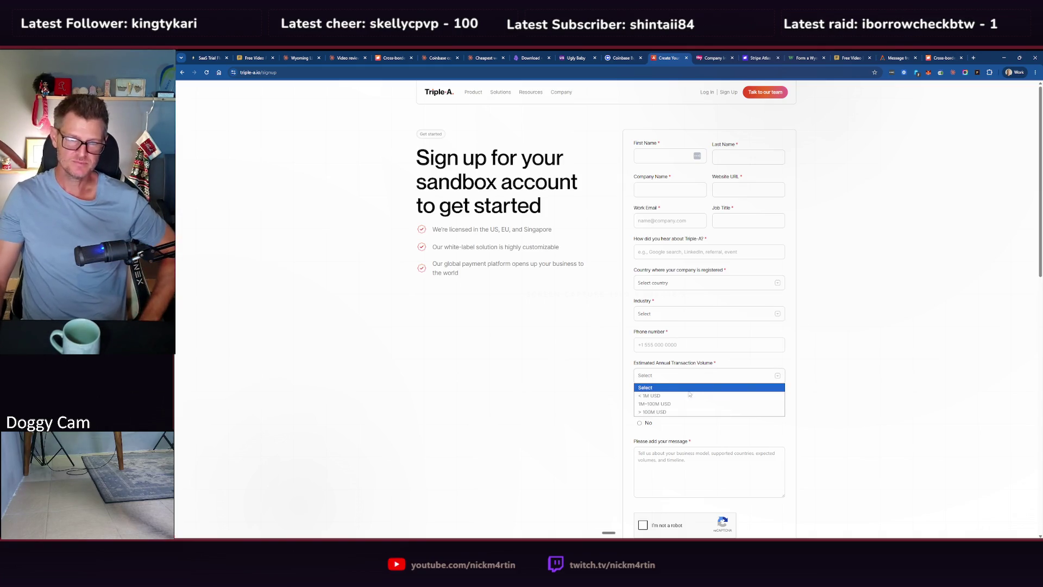
pyautogui.click(703, 396)
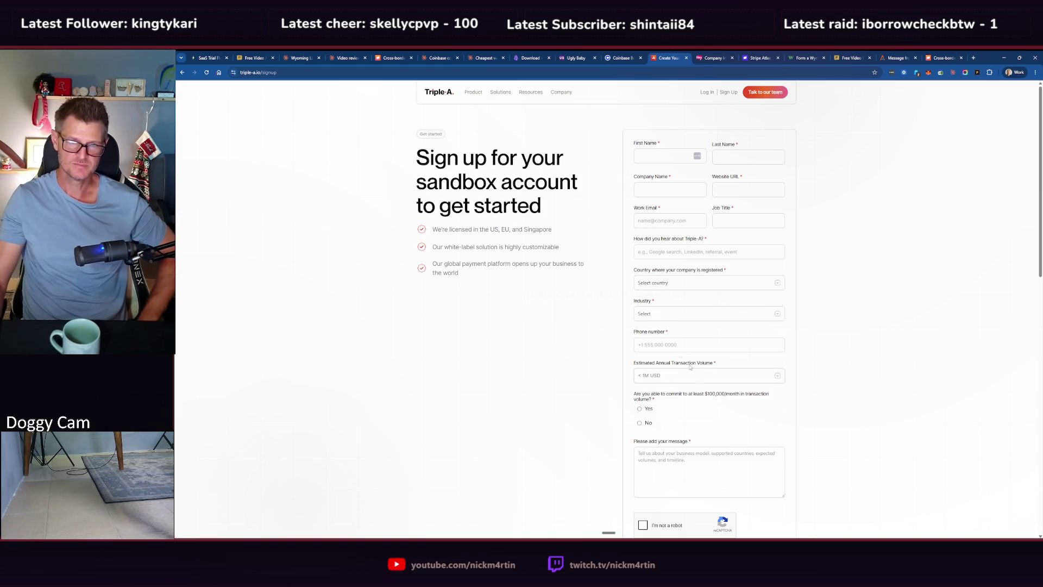
pyautogui.click(676, 316)
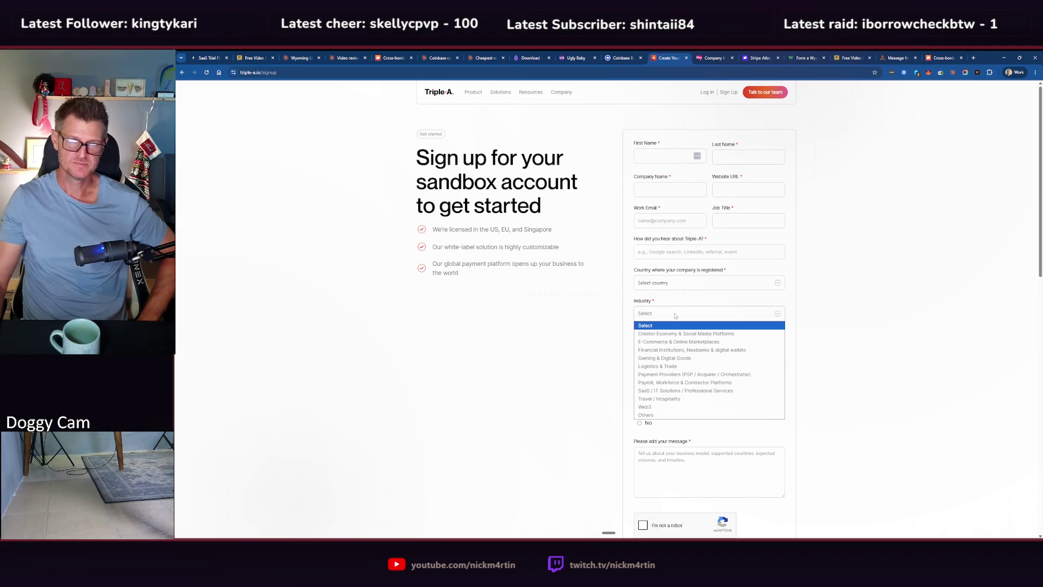
pyautogui.click(725, 342)
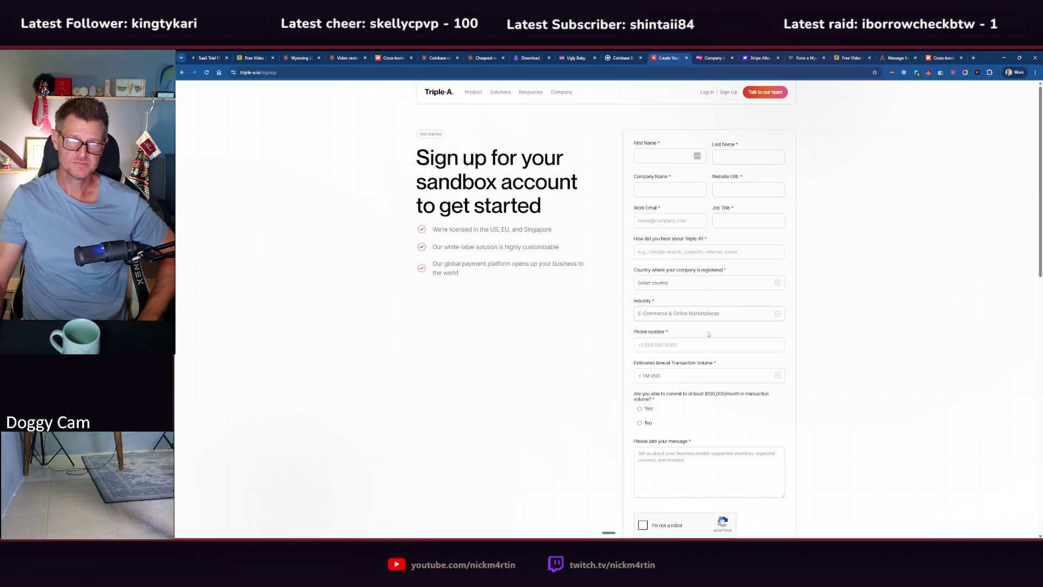
# Step: Set the registration country to United States
pyautogui.click(697, 284)
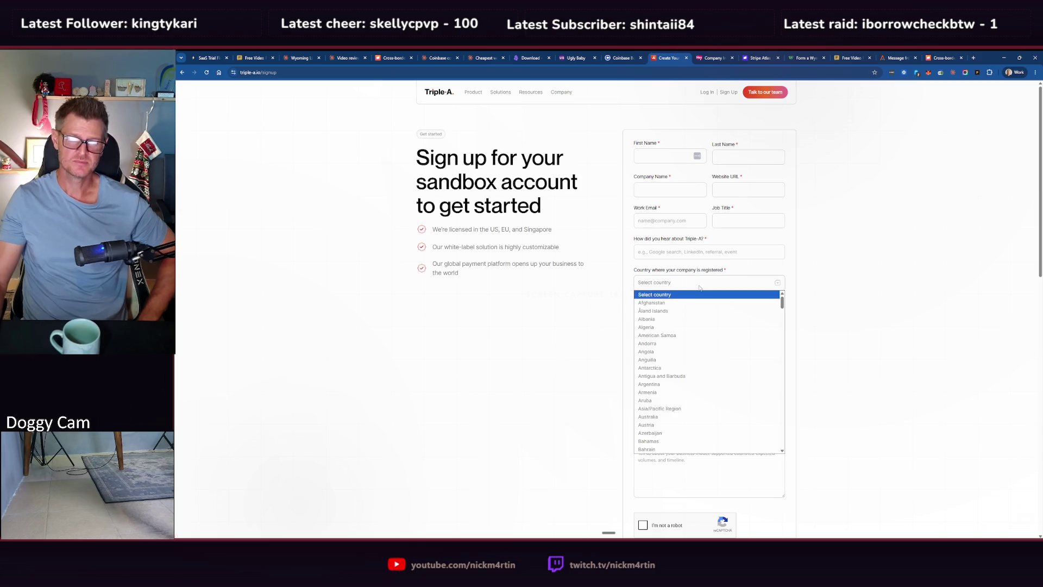
pyautogui.write('united')
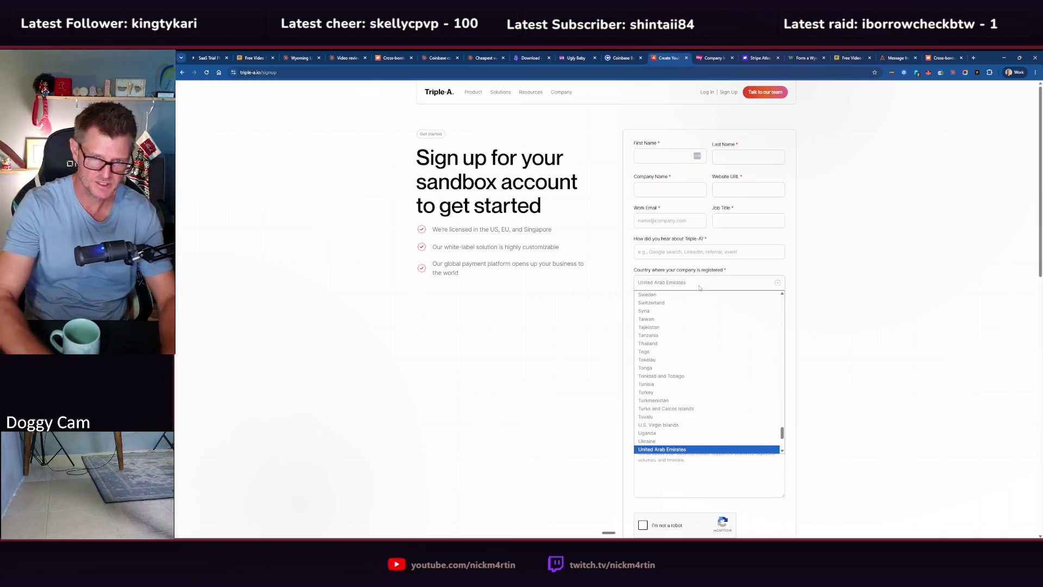
pyautogui.scroll(-1, 706, 333)
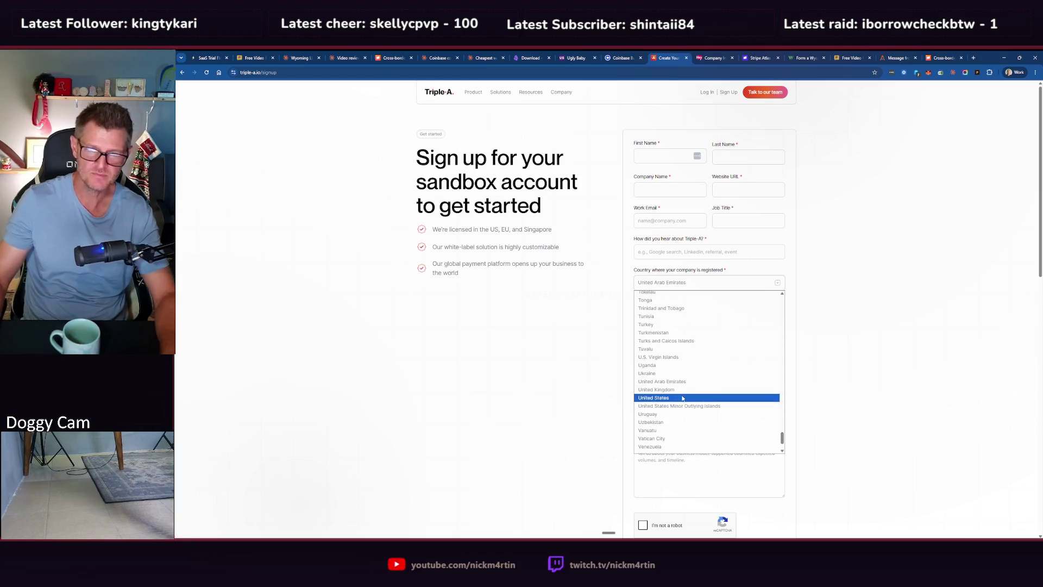
pyautogui.click(706, 398)
# Step: Answer 'From Claude.ai' for how you heard, then enter your first and last name, PeerPull and its website
pyautogui.click(662, 251)
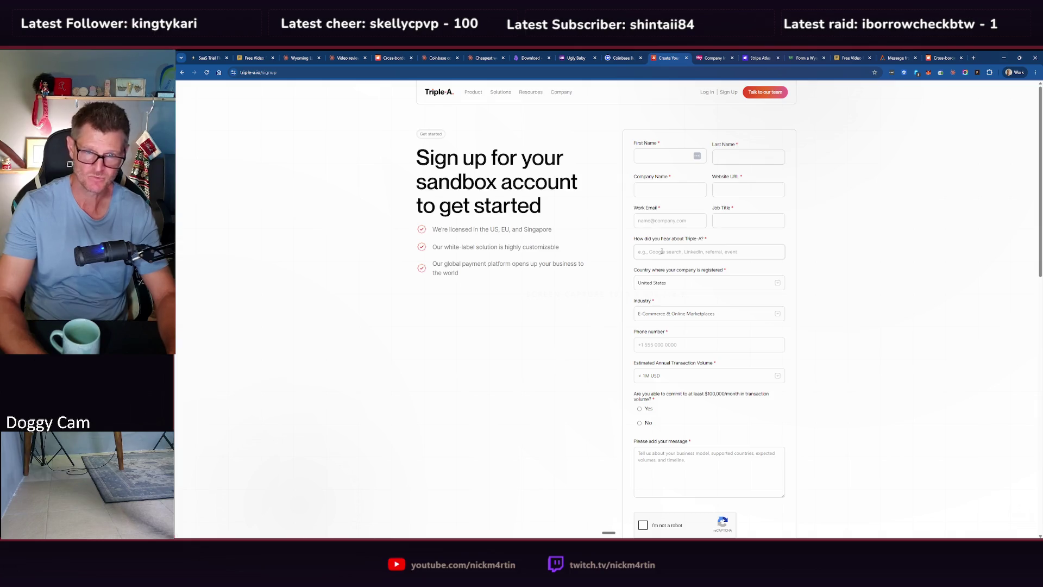
pyautogui.write('From Claude.ai')
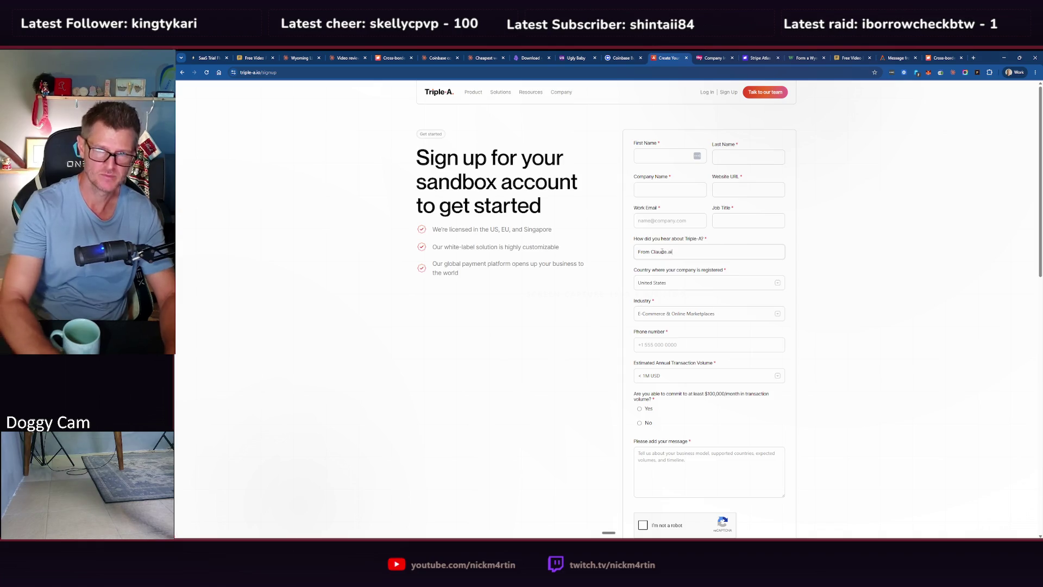
pyautogui.write('Nick')
pyautogui.press('Tab')
pyautogui.write('M')
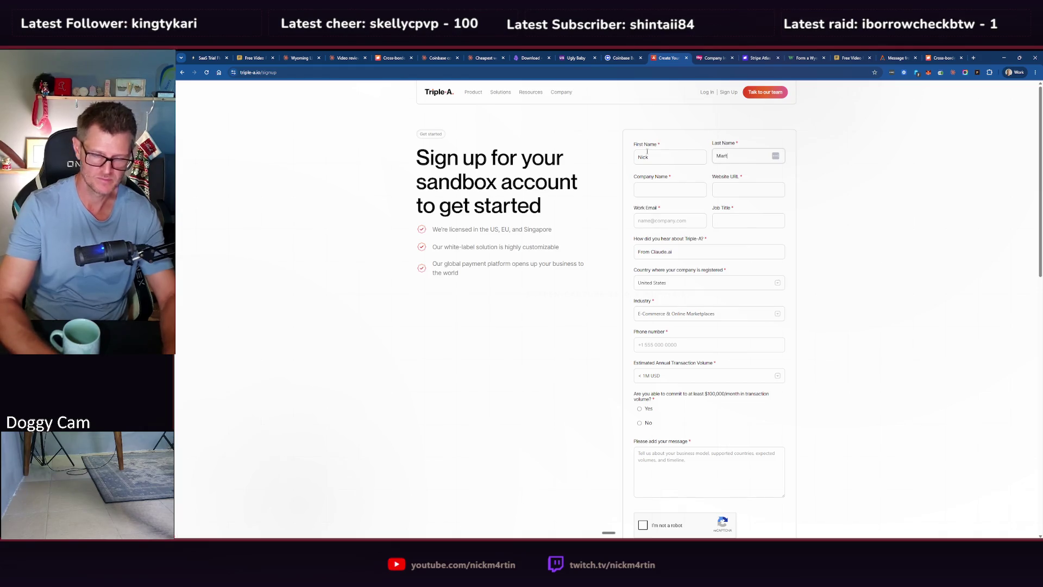
pyautogui.write('artin')
pyautogui.press('Tab')
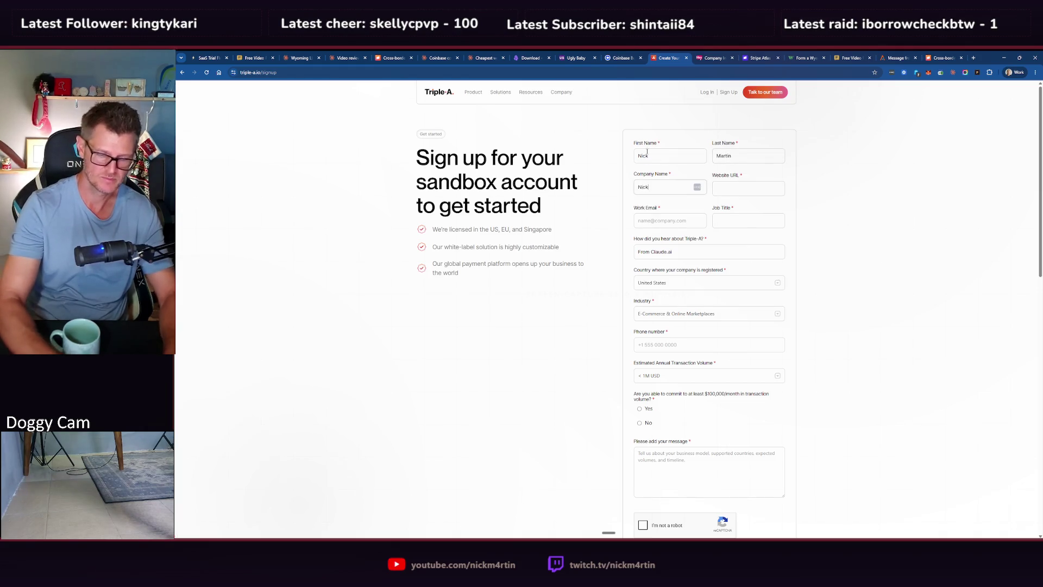
pyautogui.write('eerPull')
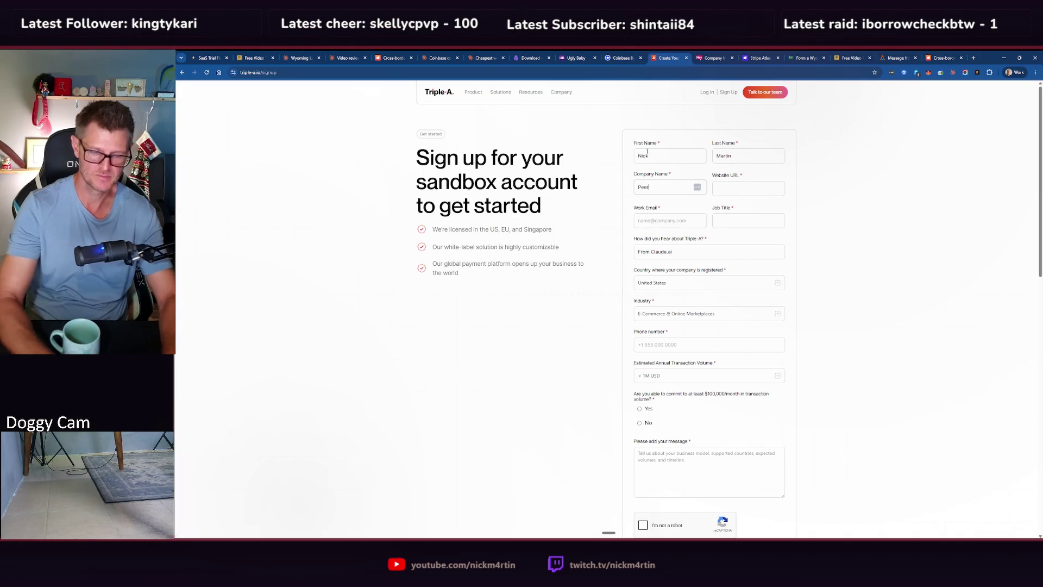
pyautogui.write('https://ww')
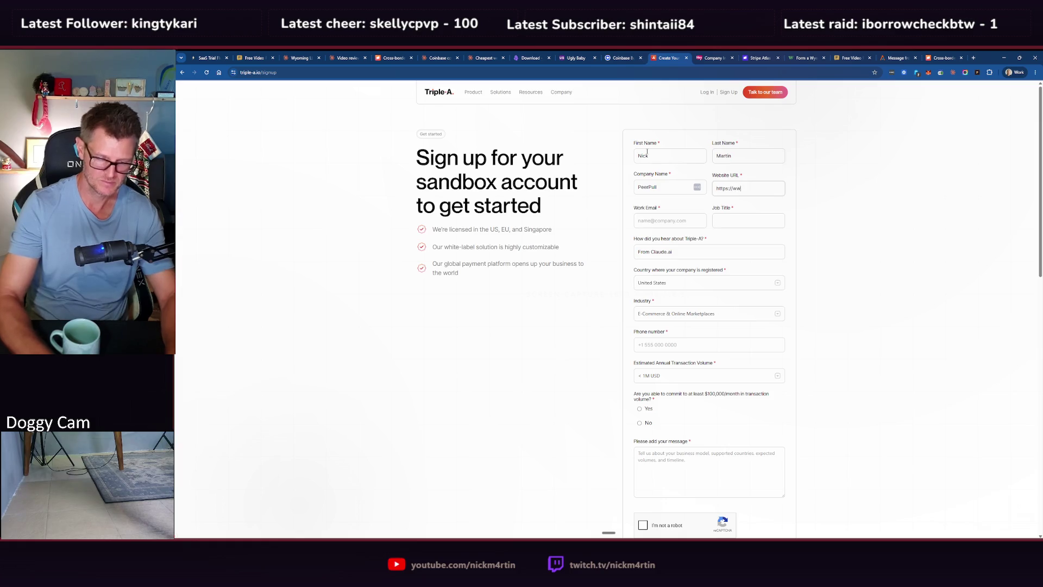
pyautogui.write('pul')
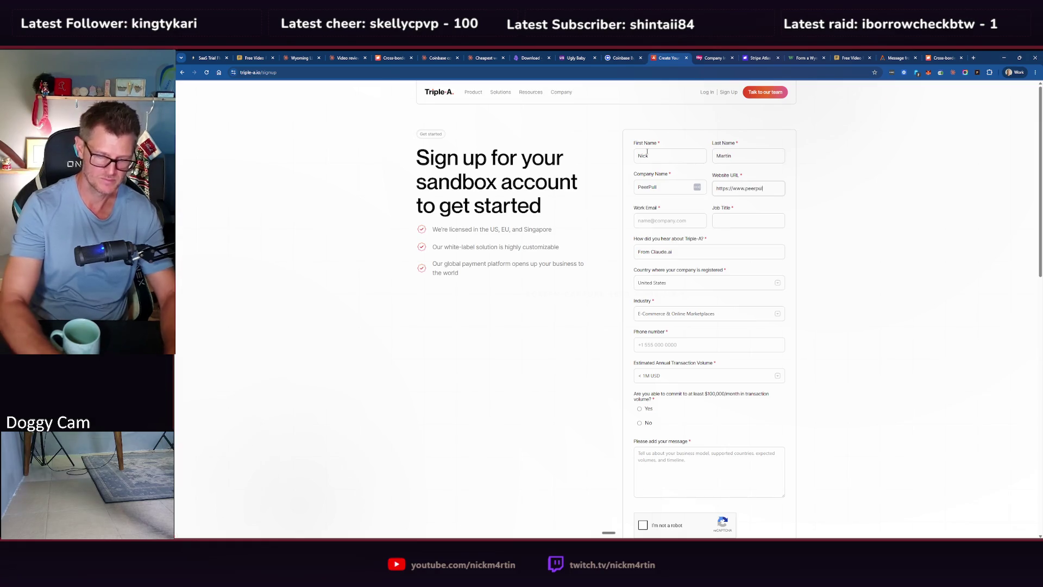
pyautogui.write('.com')
# Step: Enter the work e-mail address and the job title Founder
pyautogui.press('Tab')
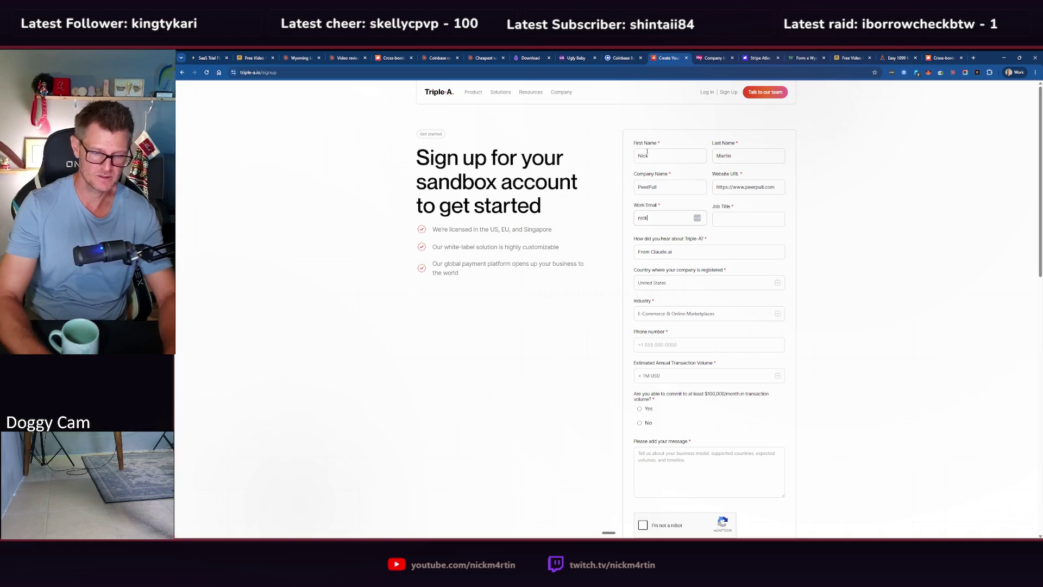
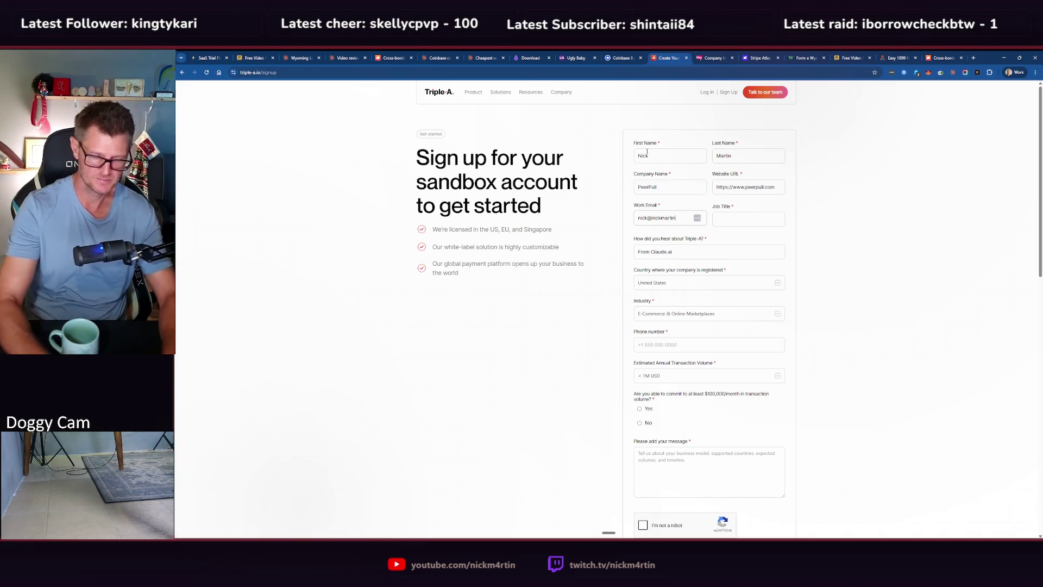
pyautogui.press('Tab')
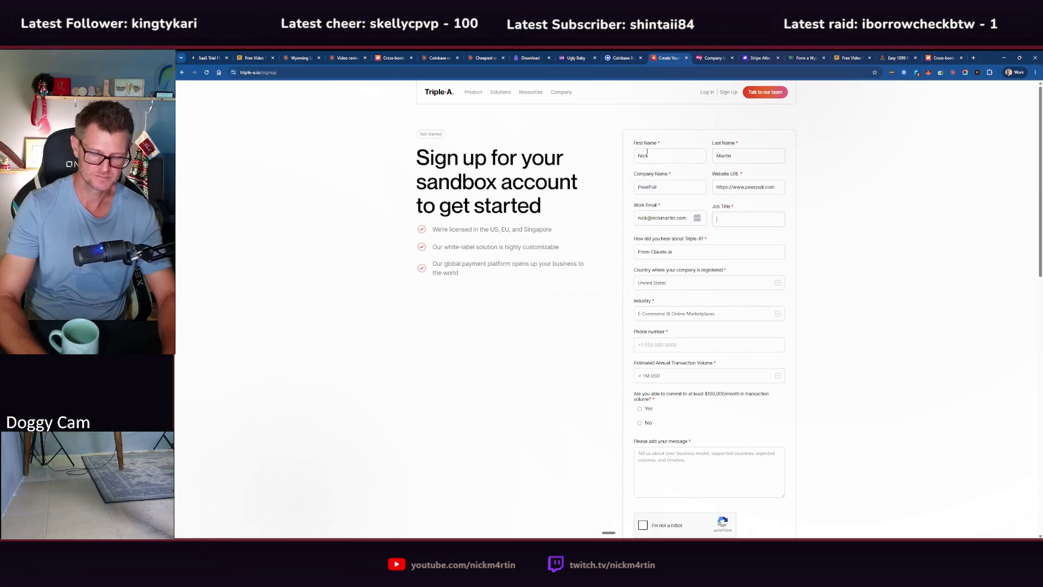
pyautogui.write('Founder')
pyautogui.press('Tab')
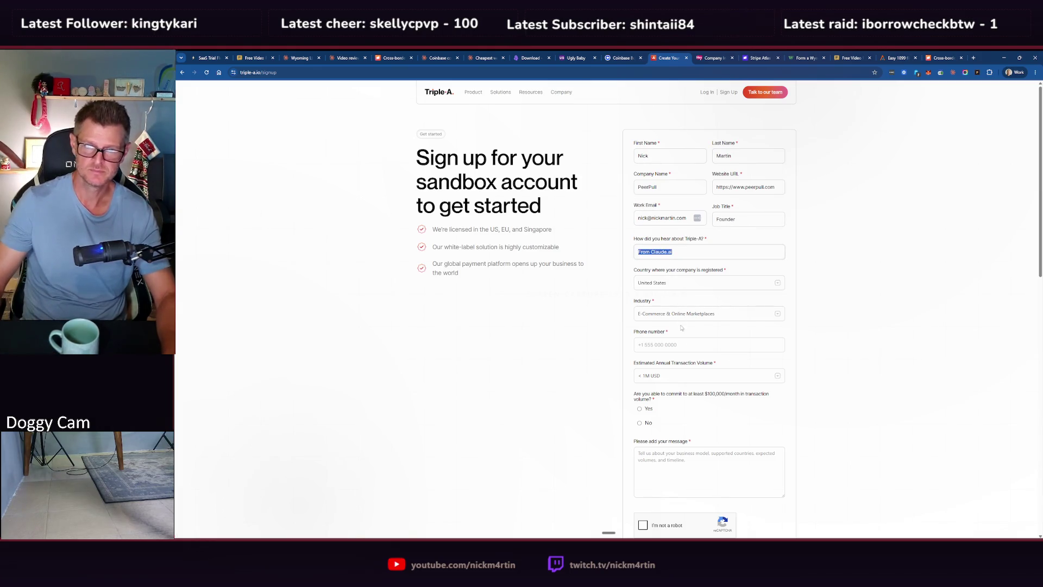
# Step: Enter the phone number and answer No to the monthly commitment question
pyautogui.click(677, 343)
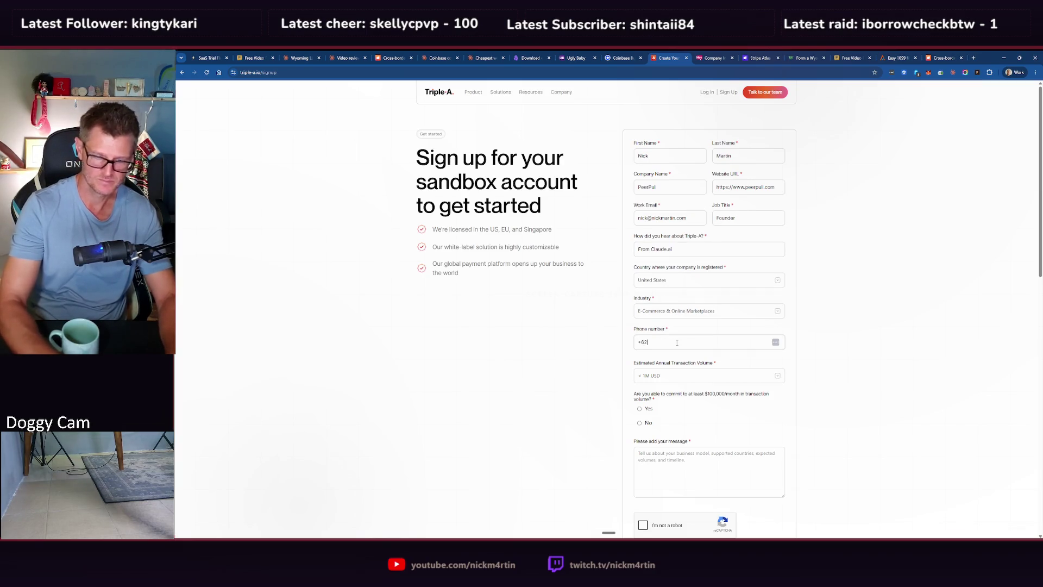
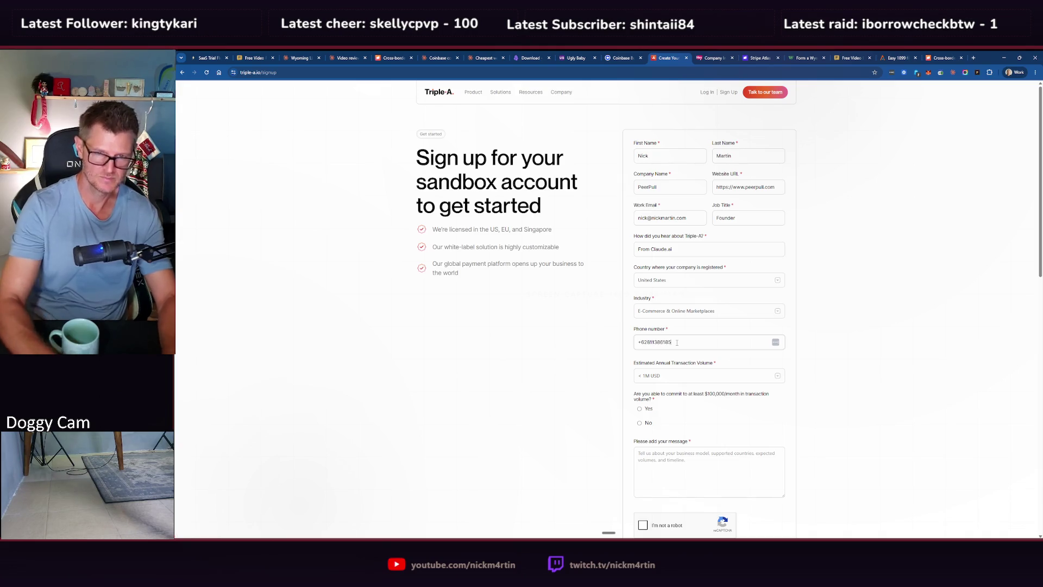
pyautogui.click(640, 422)
pyautogui.click(744, 472)
pyautogui.scroll(-1, 744, 472)
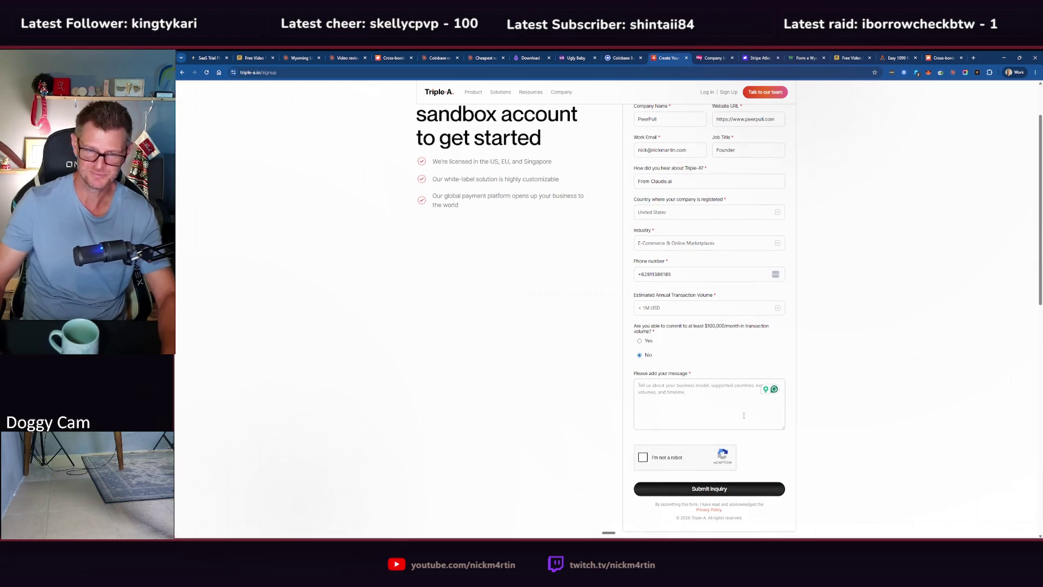
# Step: Describe converting the video review marketplace to a paid solution, tick reCAPTCHA and submit the form
pyautogui.write("I'm ")
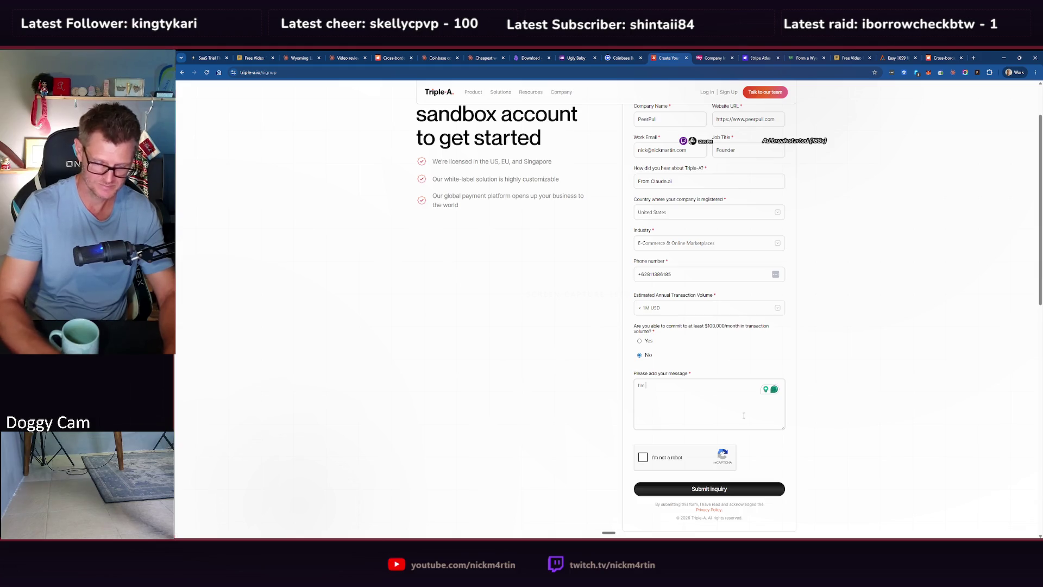
pyautogui.write('converting my current video review marketplace ')
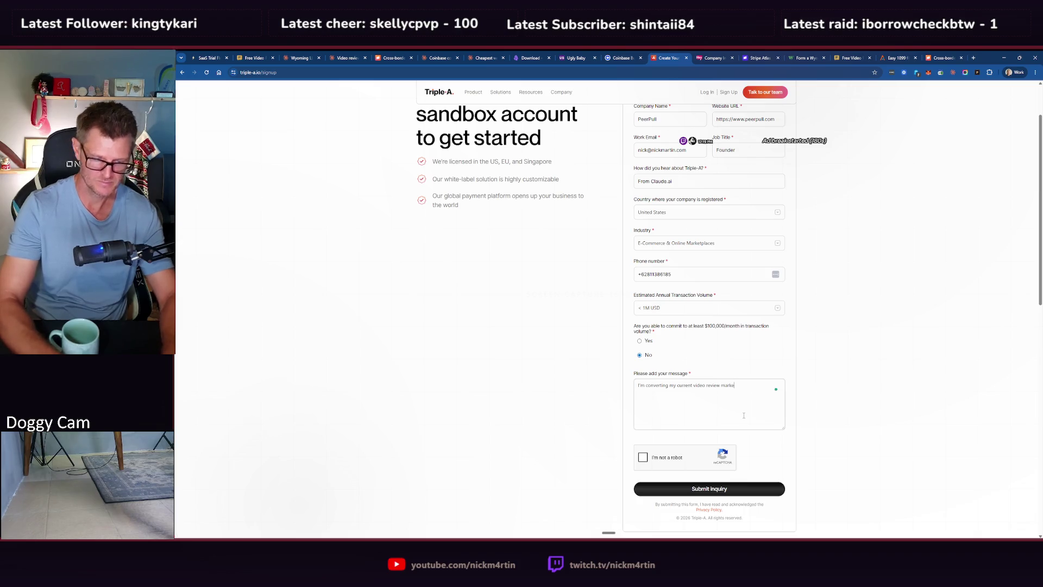
pyautogui.write('to ')
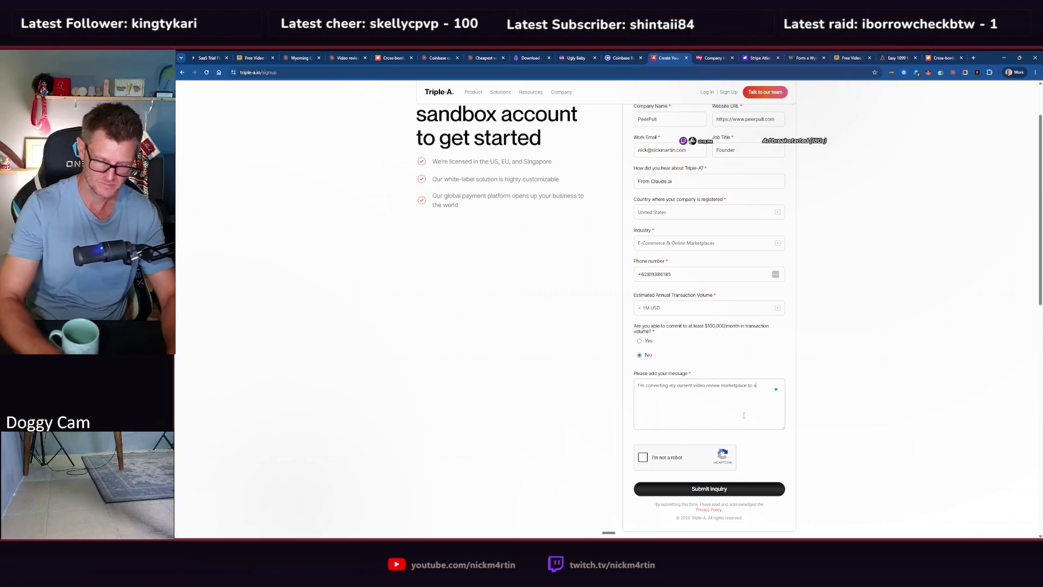
pyautogui.write('a paid solution so ')
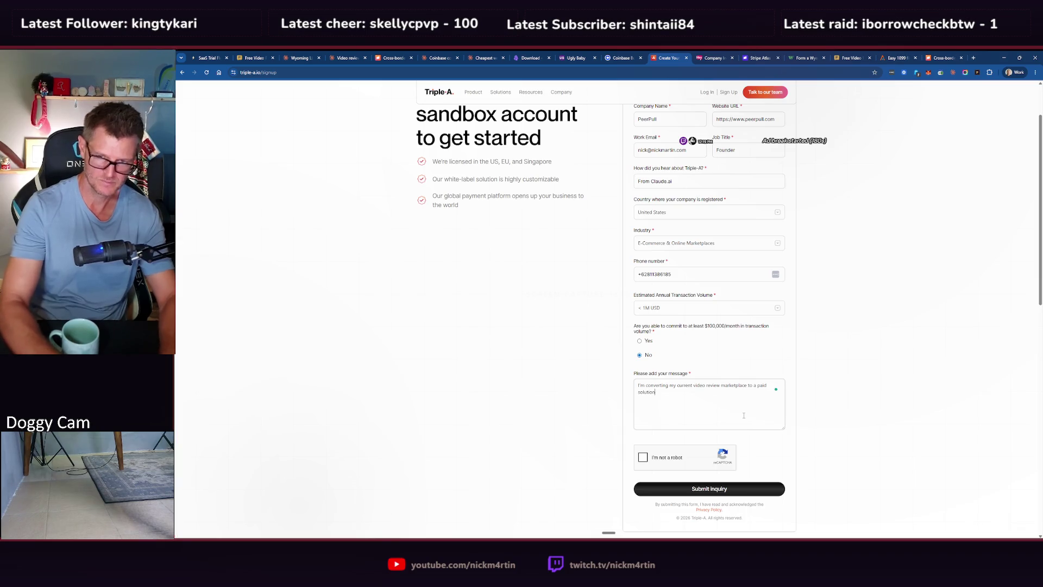
pyautogui.write('buyers c')
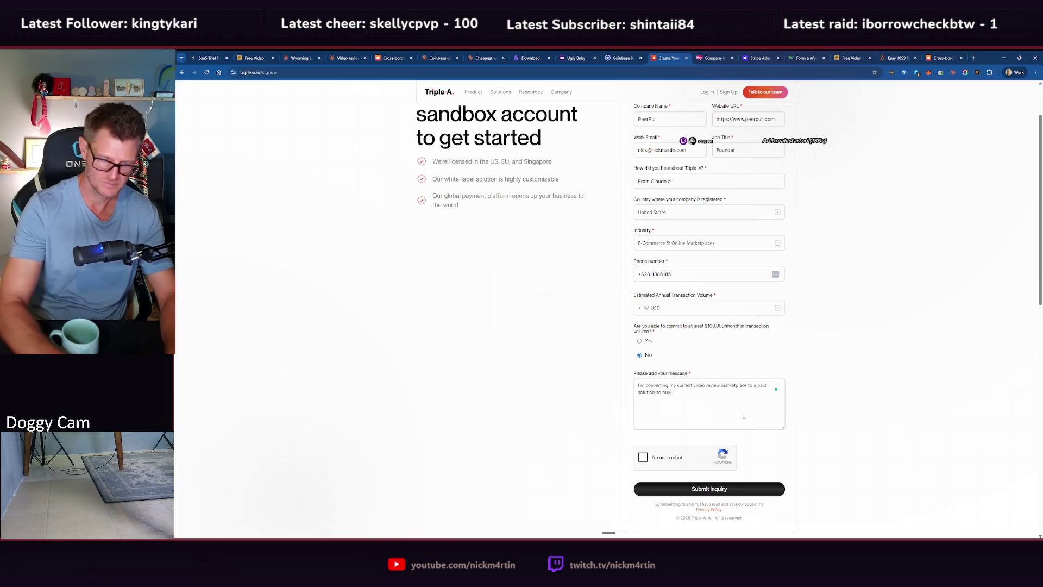
pyautogui.write('an buy video reviews')
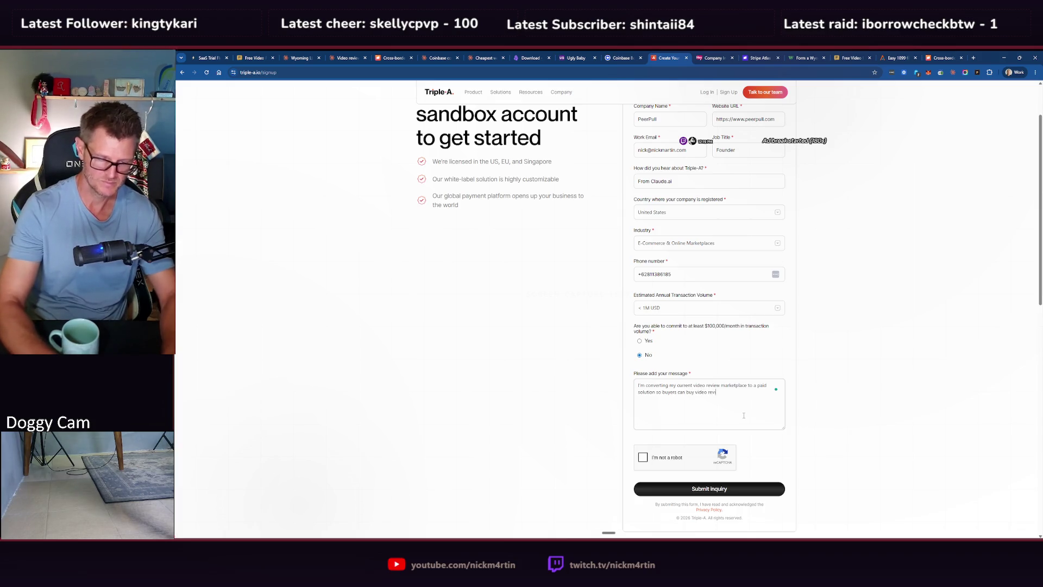
pyautogui.write(' and reviewers c')
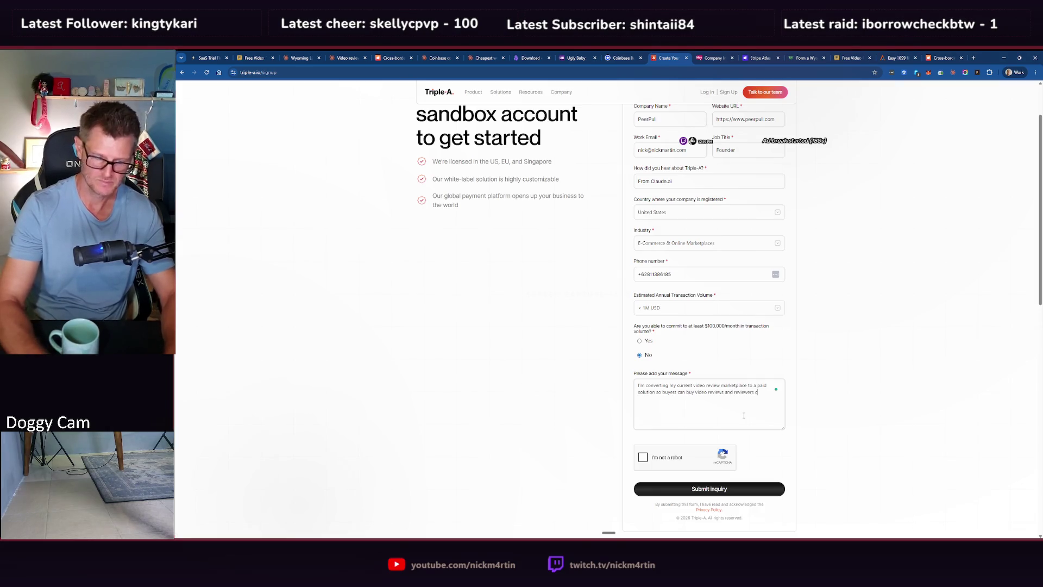
pyautogui.write('an get paid for r')
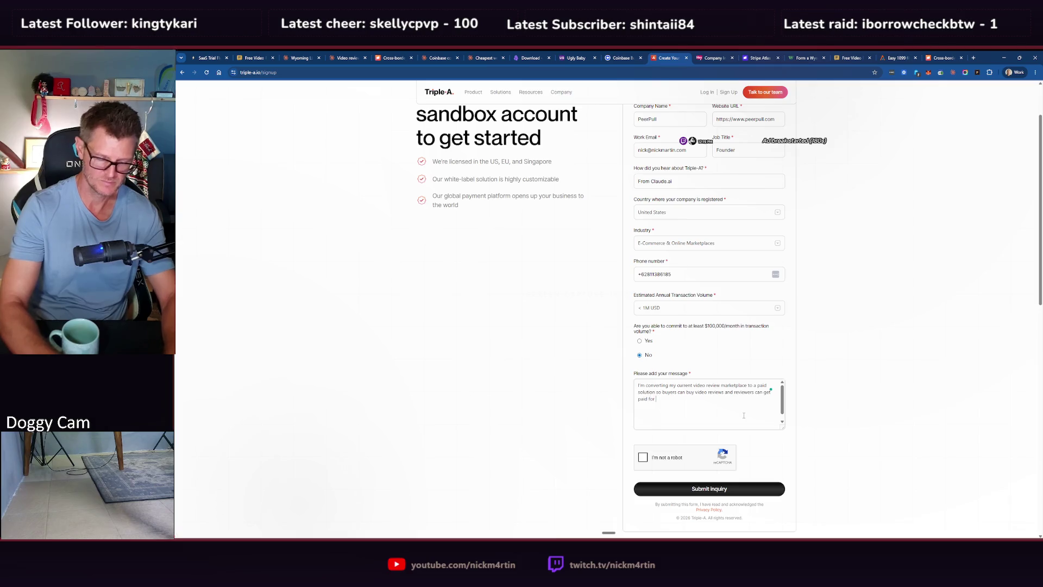
pyautogui.write('ecording ')
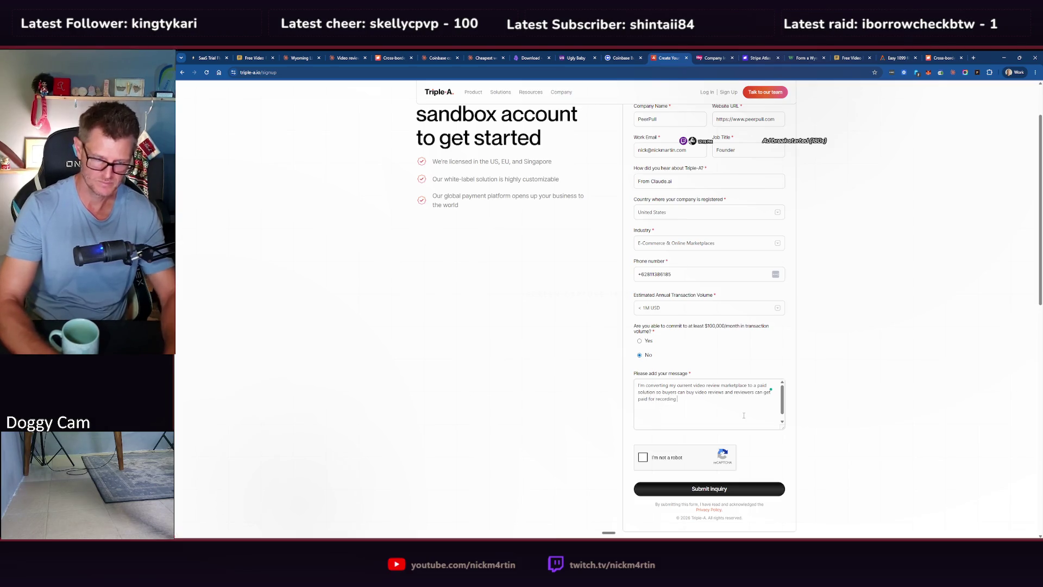
pyautogui.write('video reviews.')
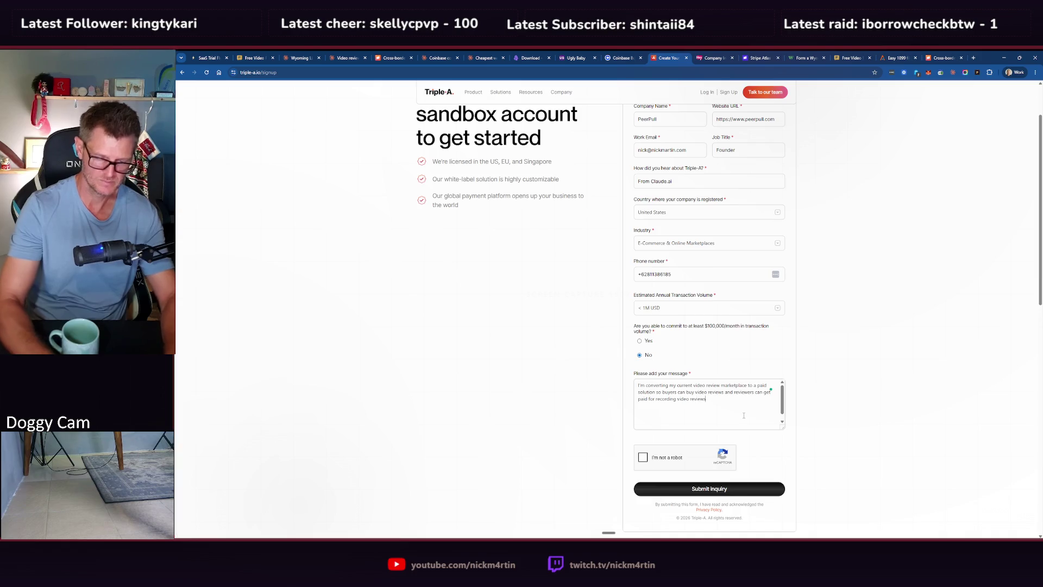
pyautogui.click(643, 457)
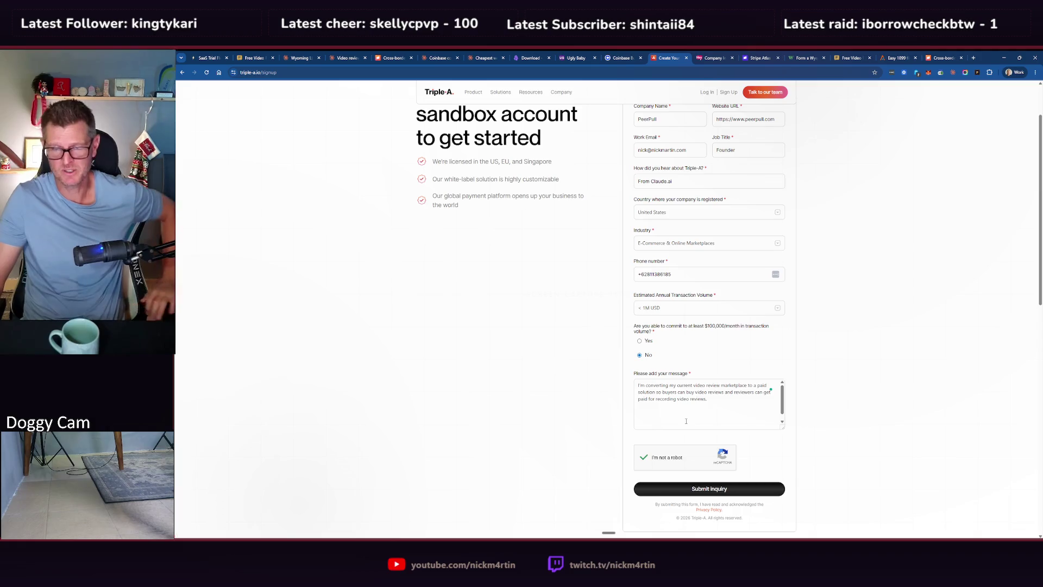
pyautogui.click(709, 490)
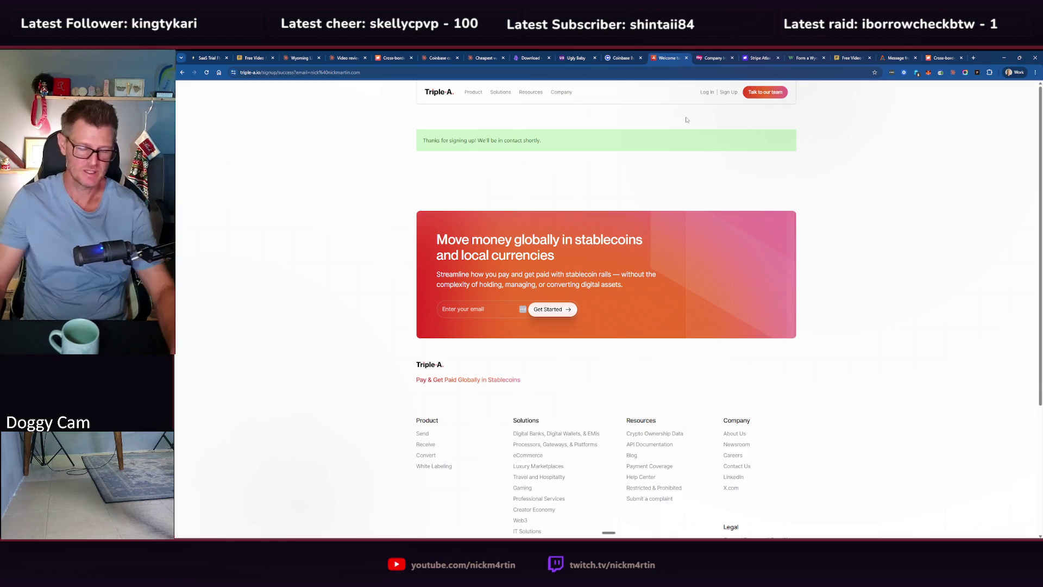
# Step: Stay on the sign-up confirmation page, then reorder the Triple-A dashboard tab among the open tabs
pyautogui.hotkey('alt', 'Tab')
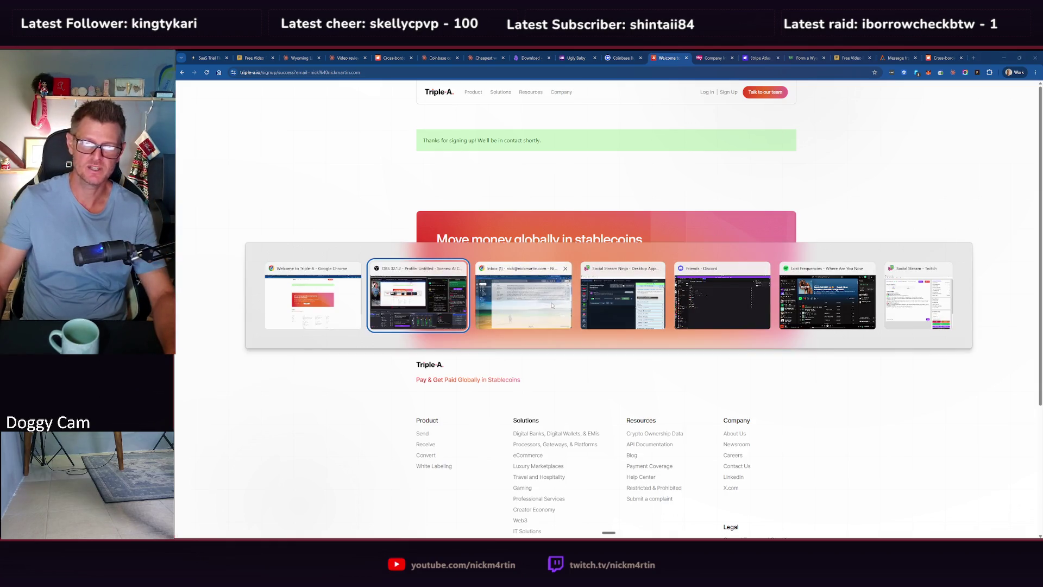
pyautogui.press('Escape')
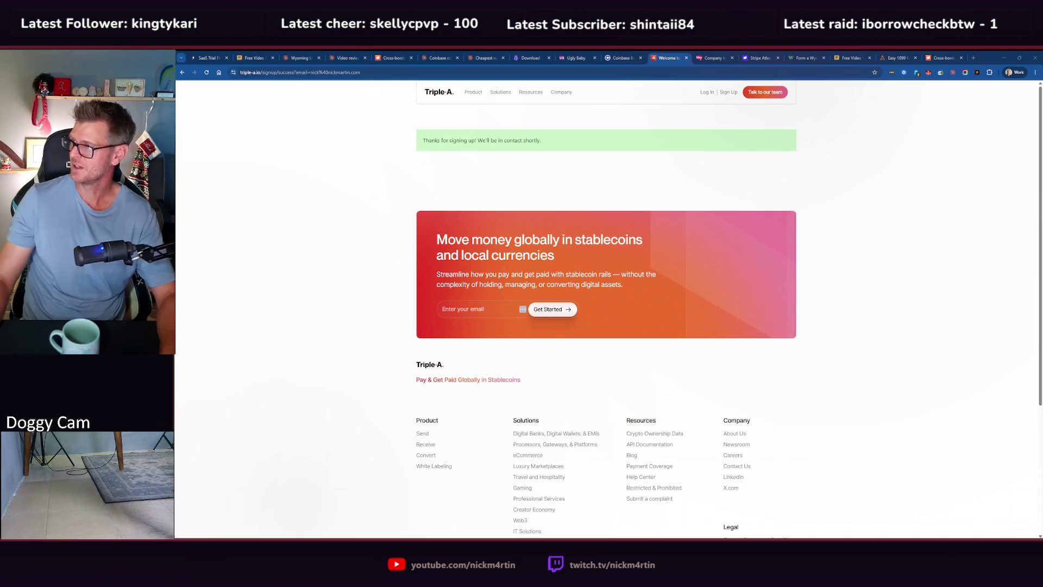
pyautogui.moveTo(782, 65); pyautogui.dragTo(644, 61)
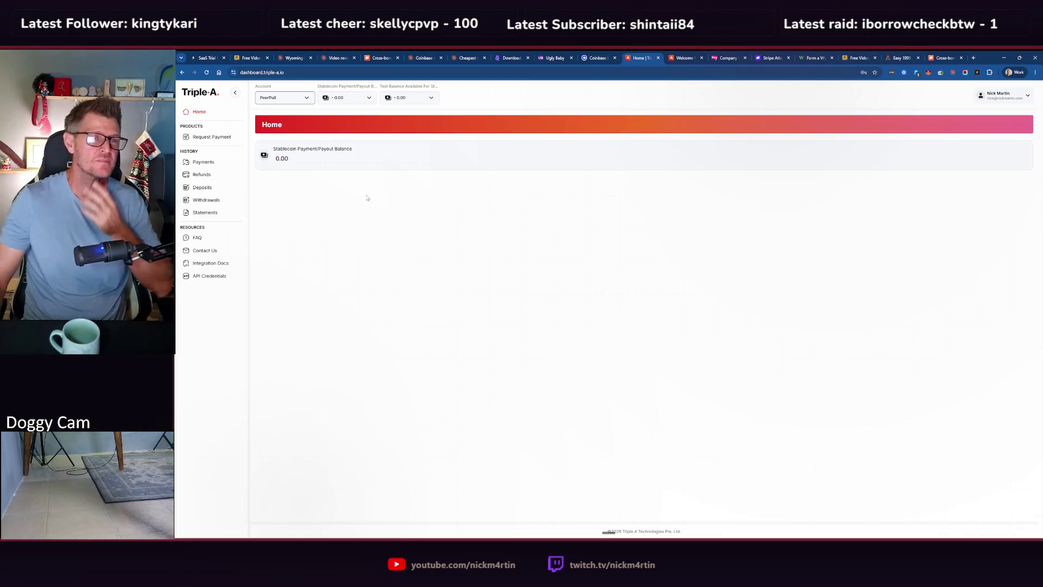
# Step: Open Payments in the dashboard sidebar to view the payment history
pyautogui.click(203, 163)
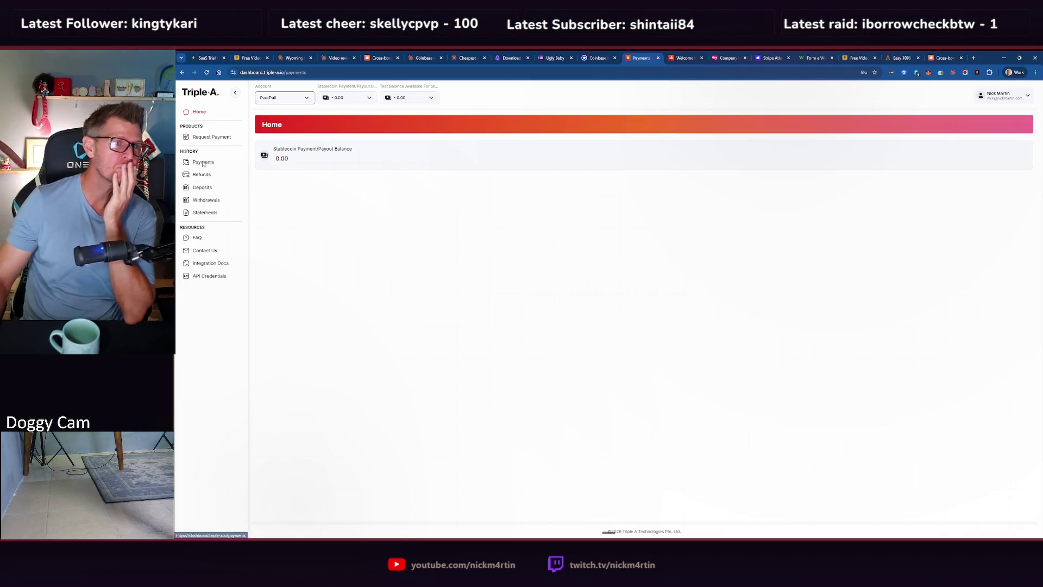